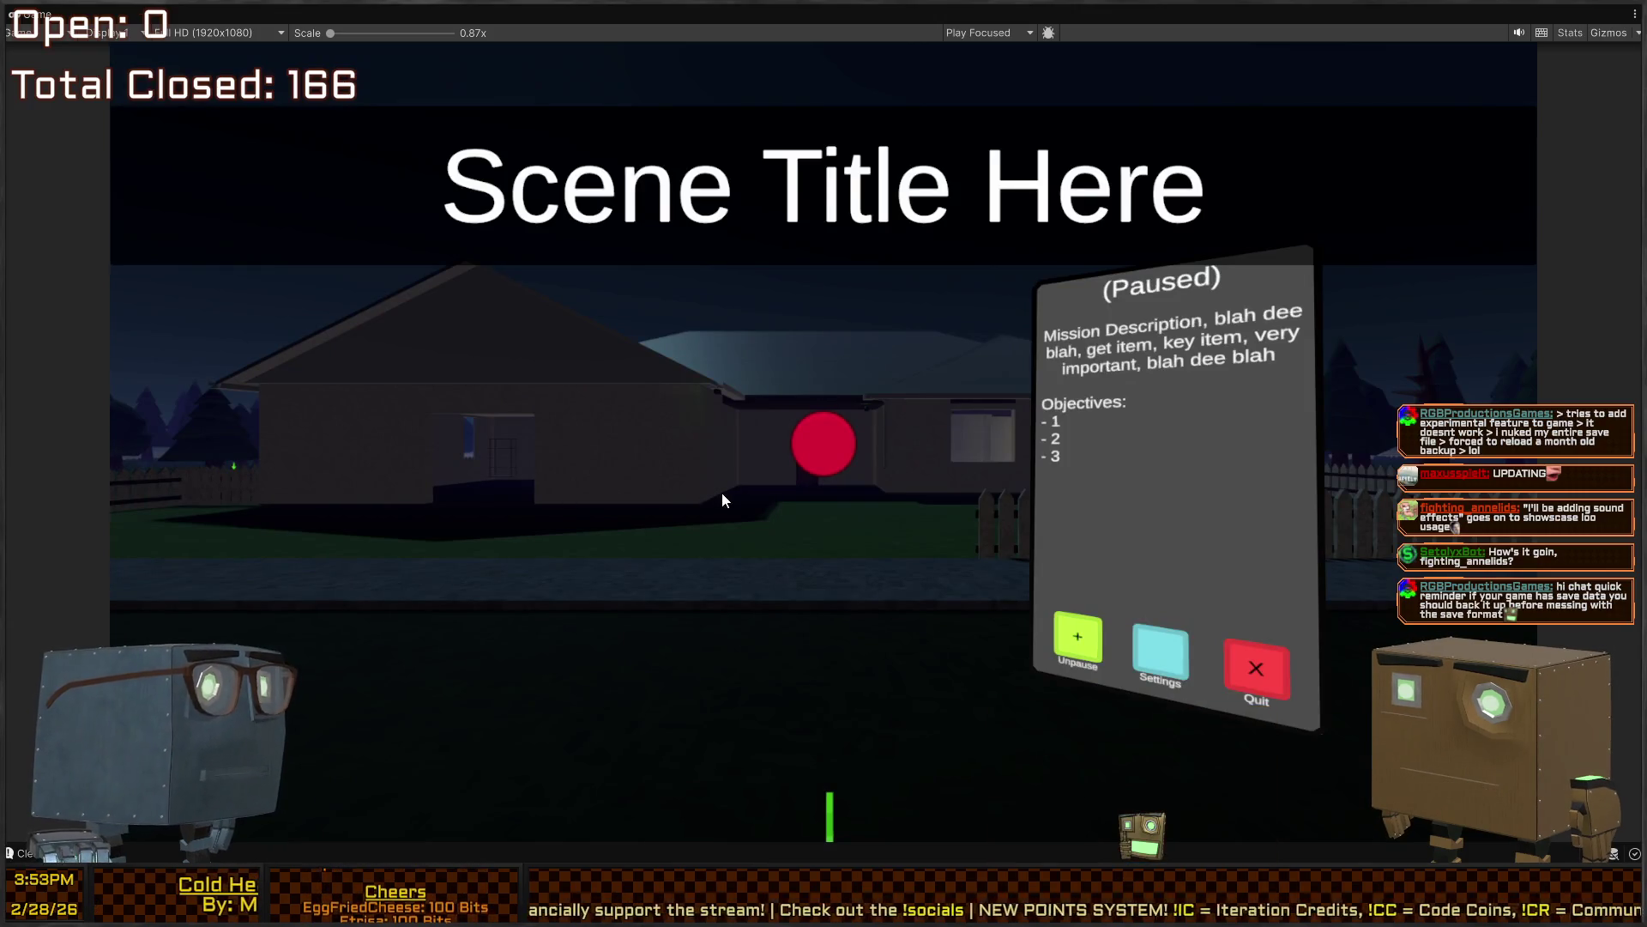
Un-maximize the Game view to show the Hierarchy, Inspector, Scene and Console panels again
key(shift+space)
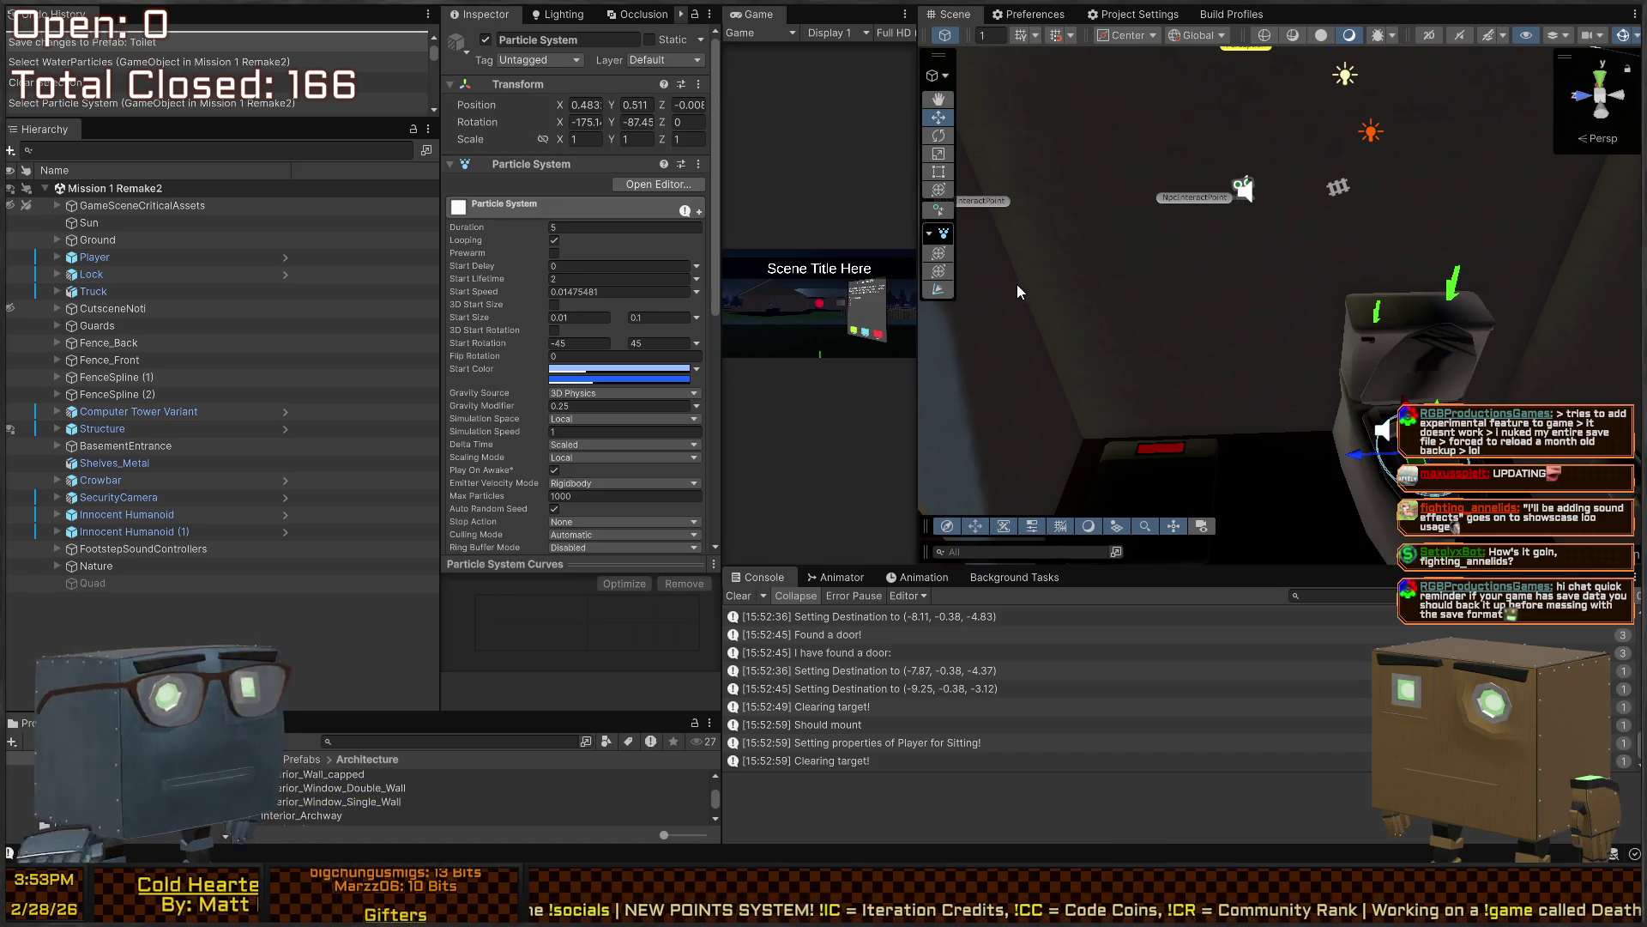
Fly the Scene camera through the house interior to face the labelled wall by the counter
drag(997, 292, 1116, 283)
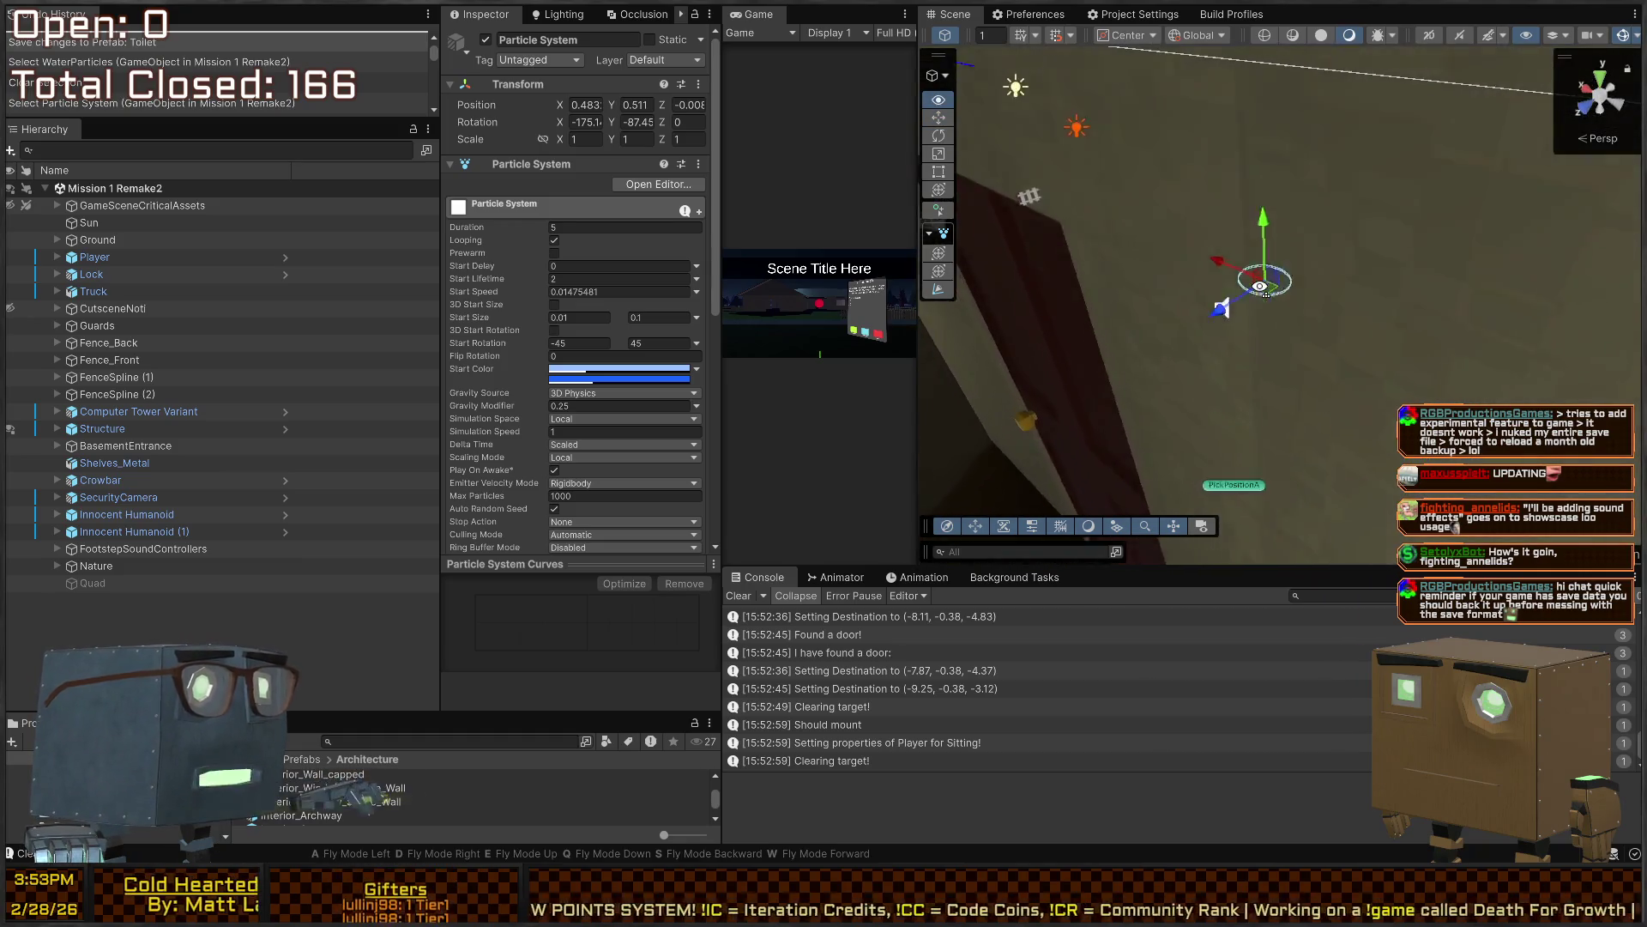
drag(1260, 286, 1125, 313)
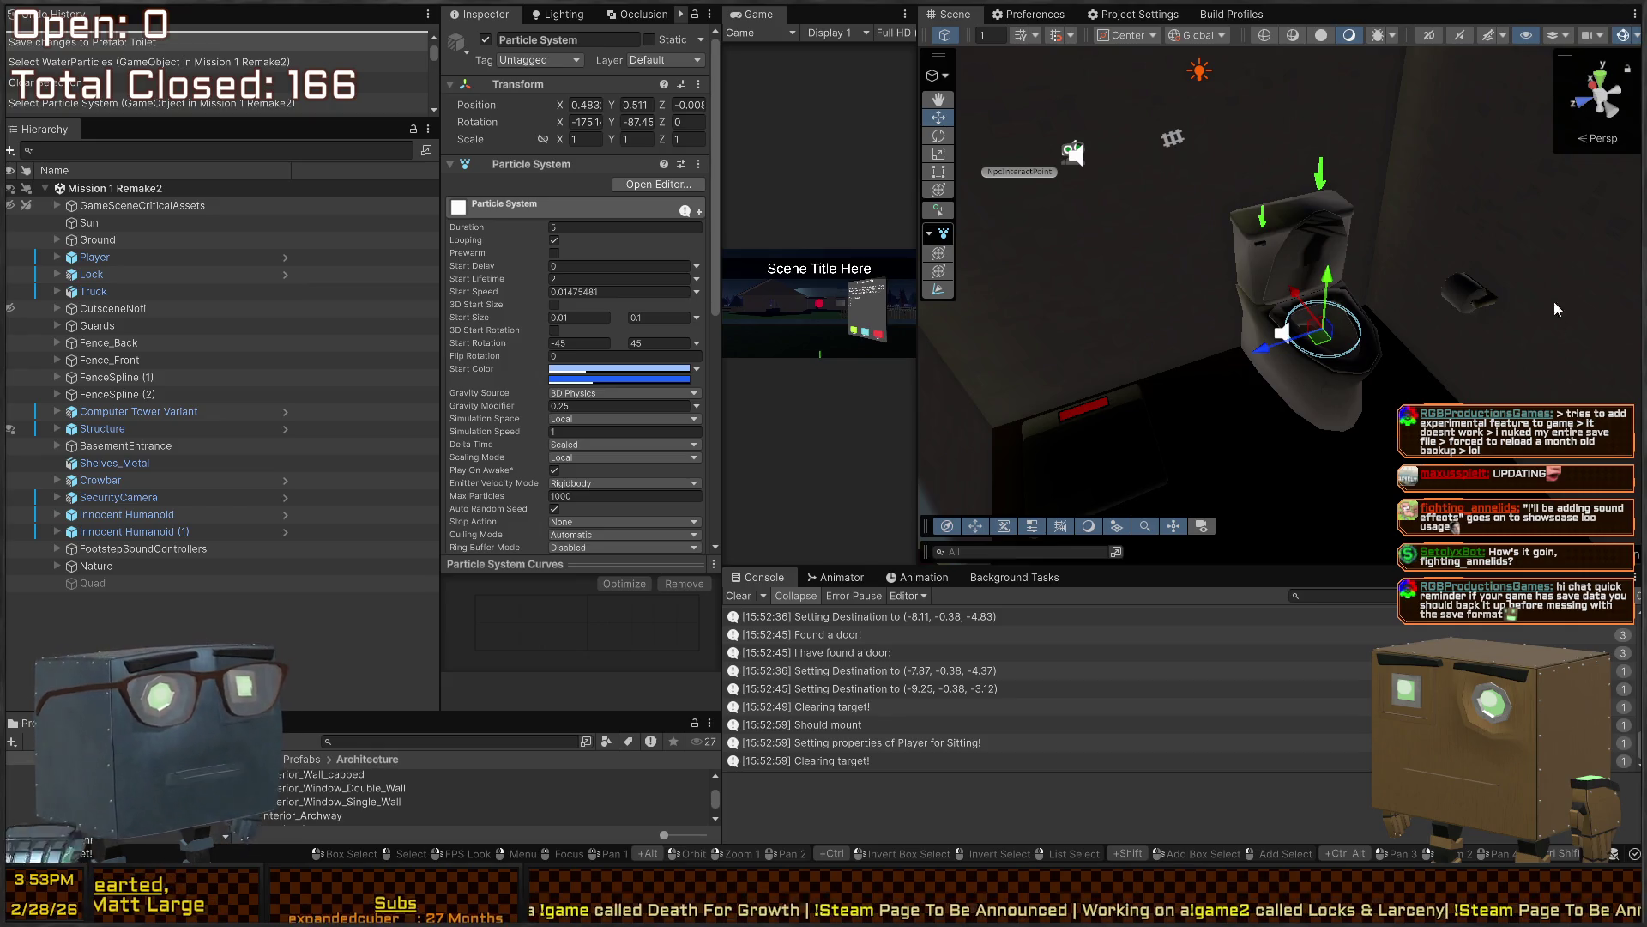
right_click(1290, 362)
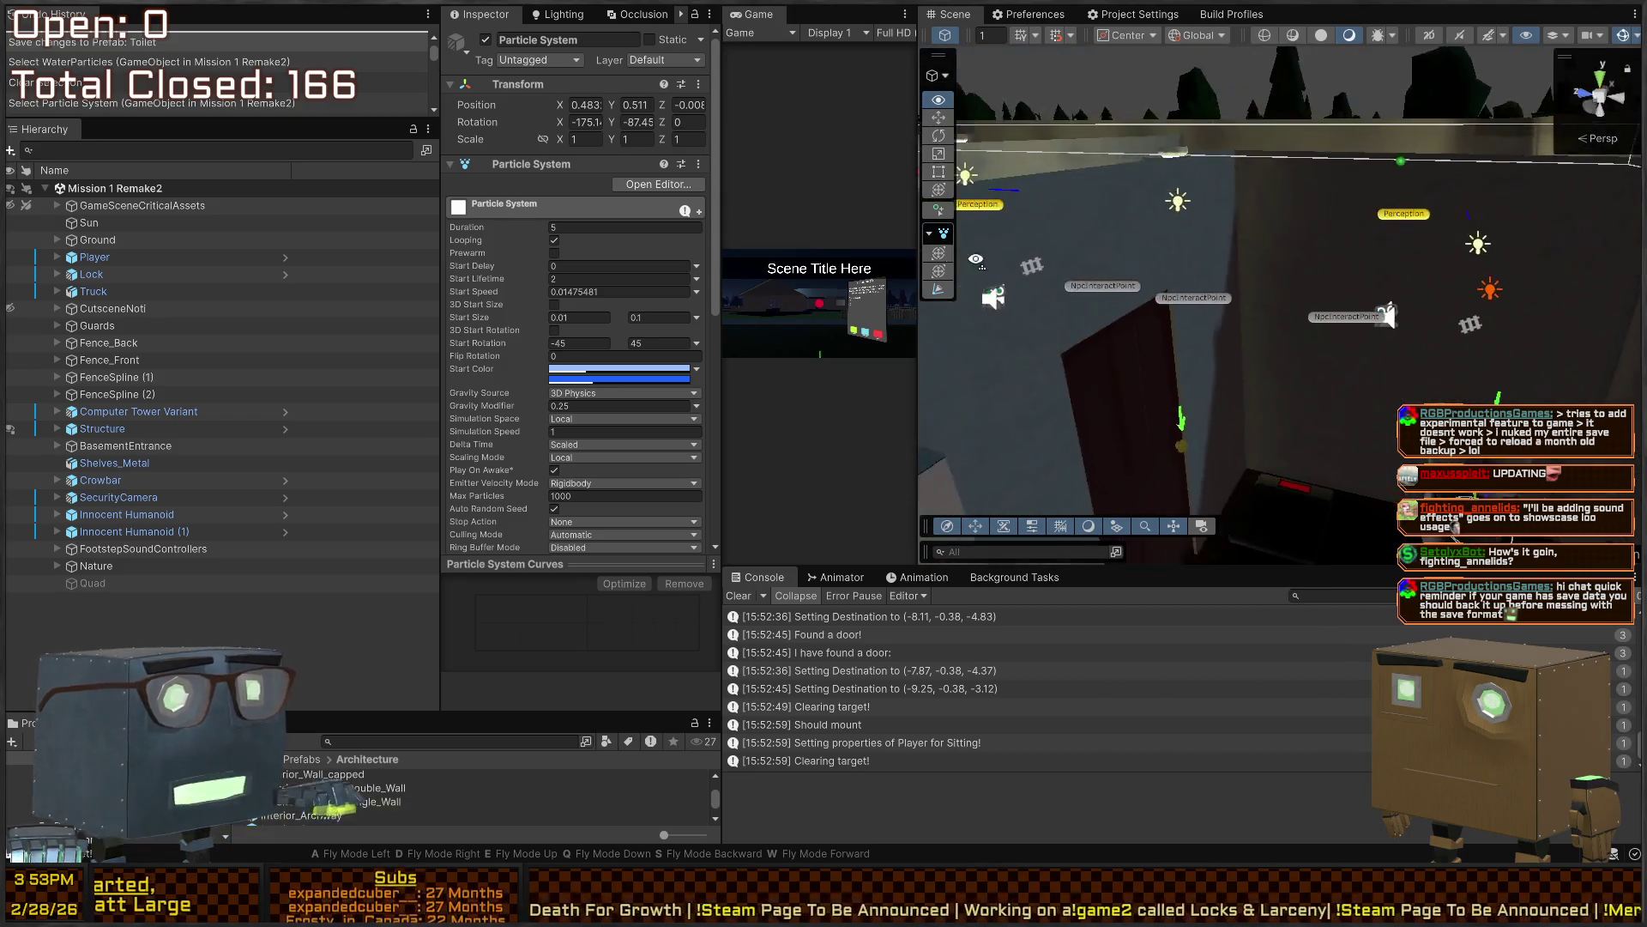
mouse_move(1071, 352)
mouse_down()
mouse_move(1170, 293)
mouse_move(1209, 241)
mouse_move(1048, 232)
mouse_up()
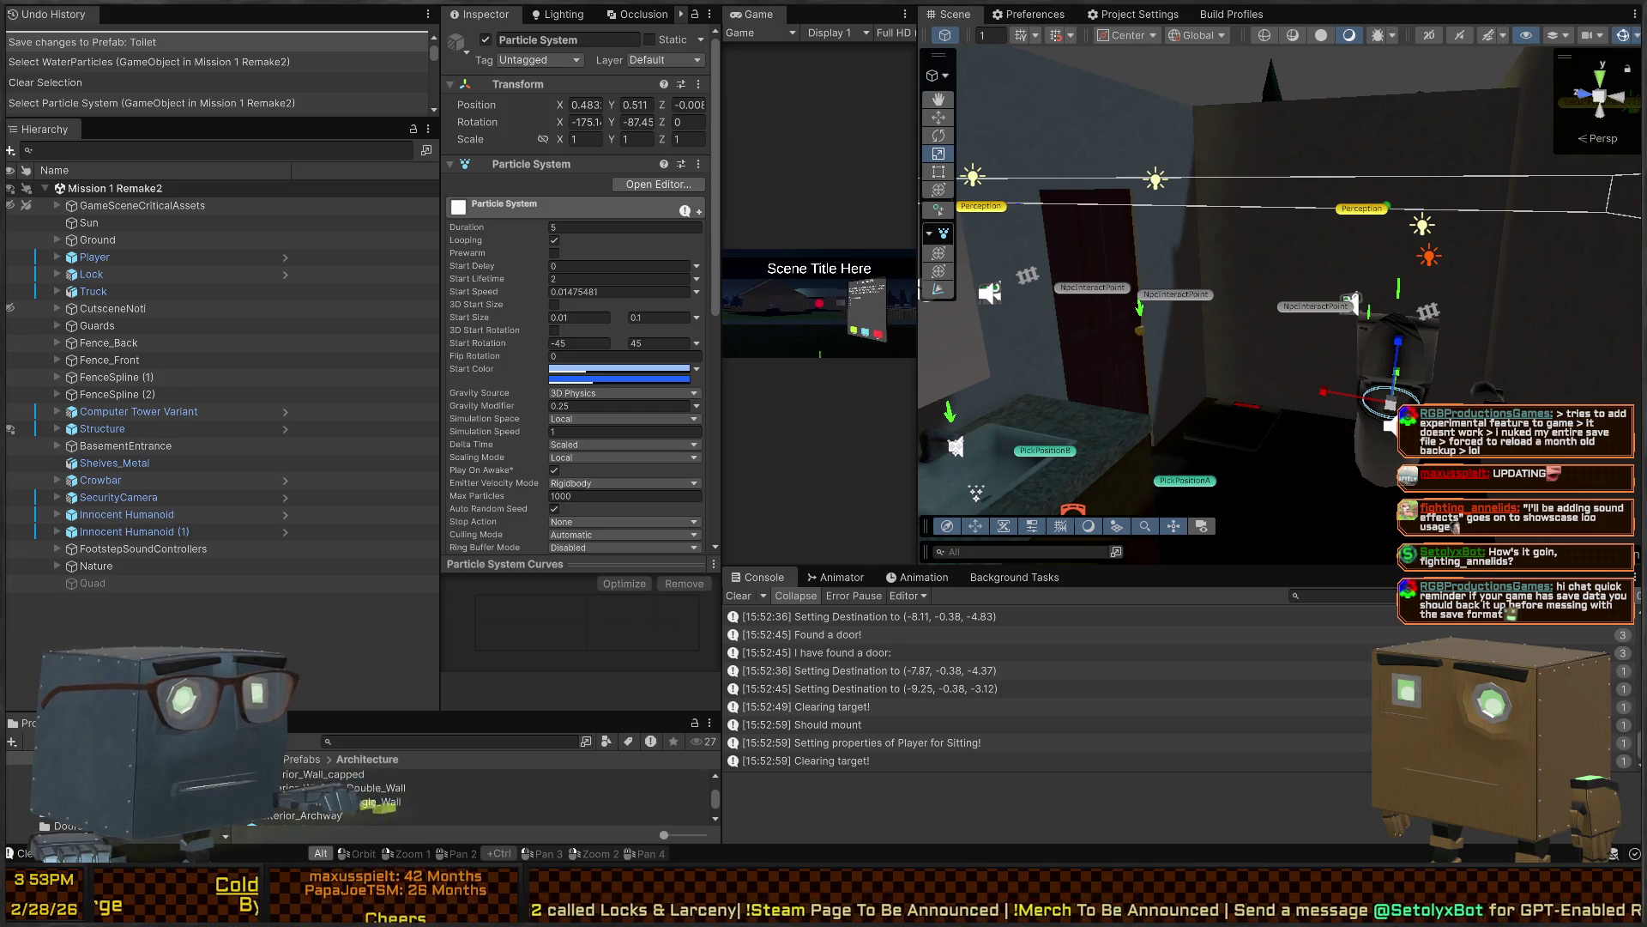
mouse_move(1191, 372)
mouse_down()
mouse_move(785, 364)
mouse_move(363, 634)
mouse_up()
Filter the Project panel by 'door' to list the door assets
click(375, 740)
text(door)
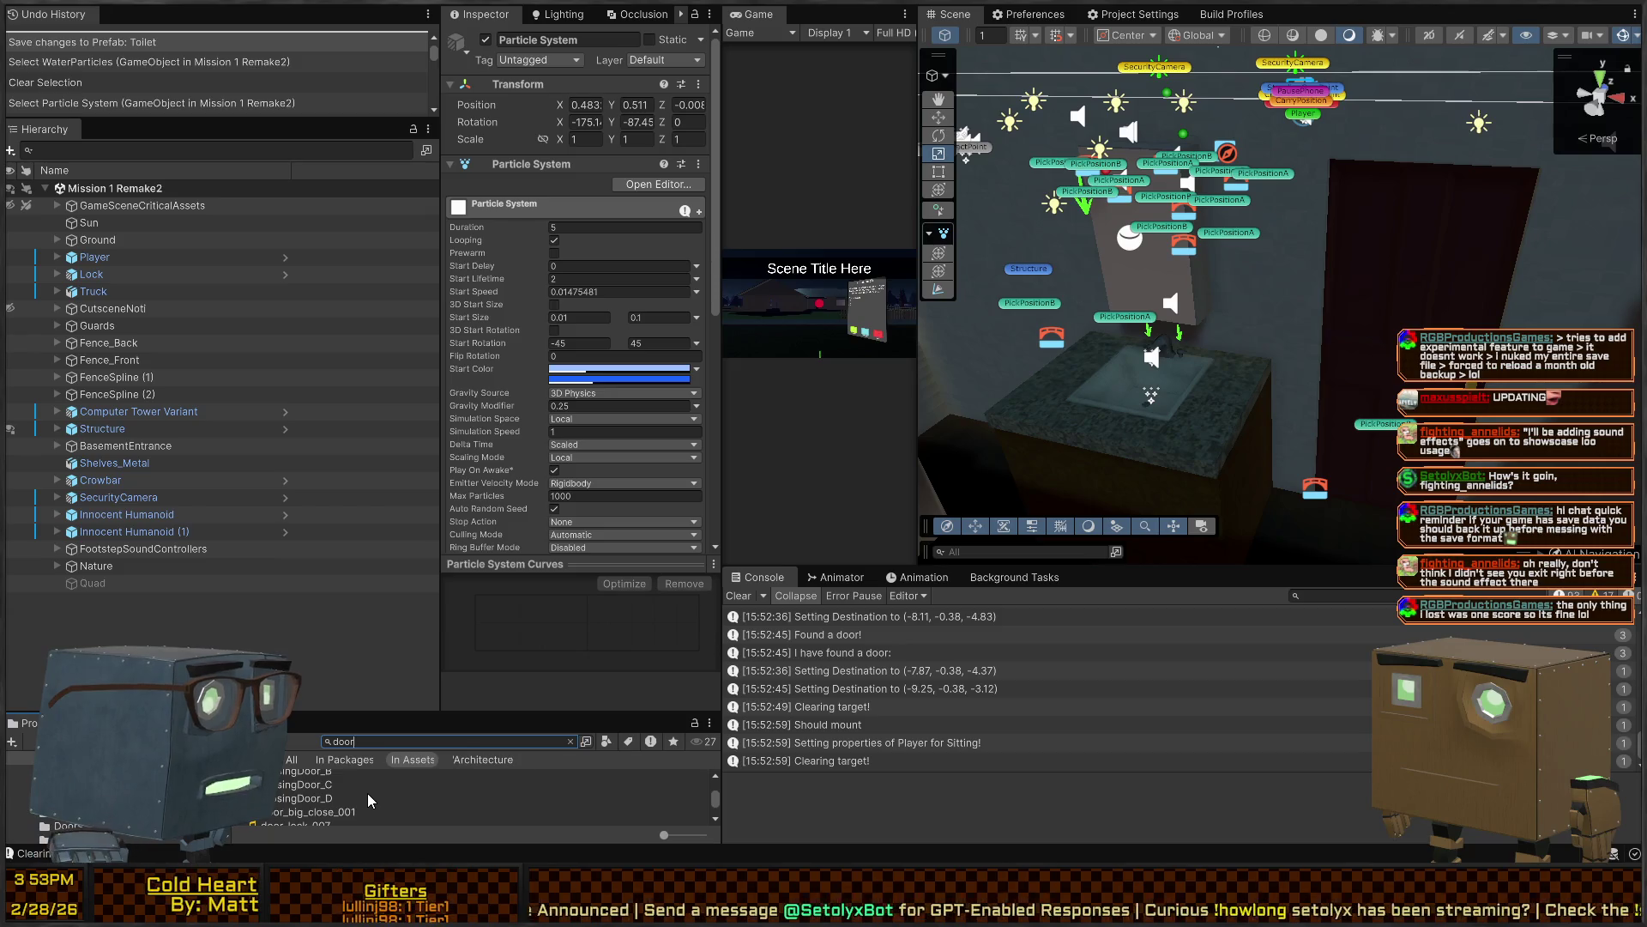
scroll(367, 793, down, 2)
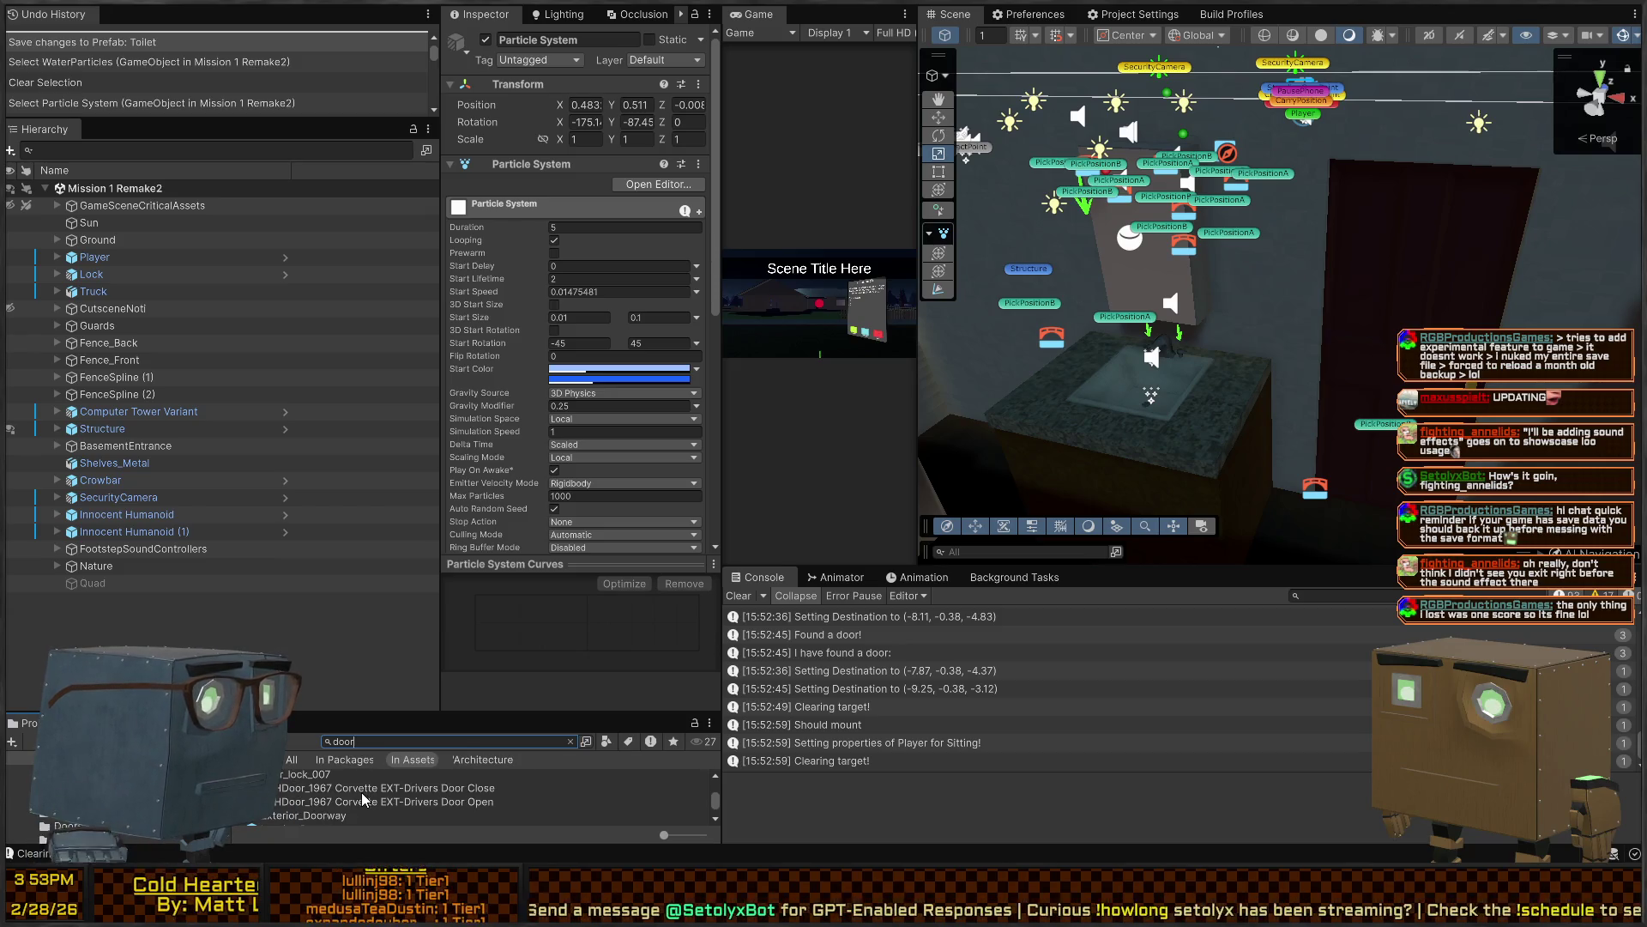
Fly the Scene camera into the lit room and start Play mode
mouse_move(1234, 281)
mouse_down()
mouse_move(1165, 240)
mouse_move(1184, 250)
mouse_up()
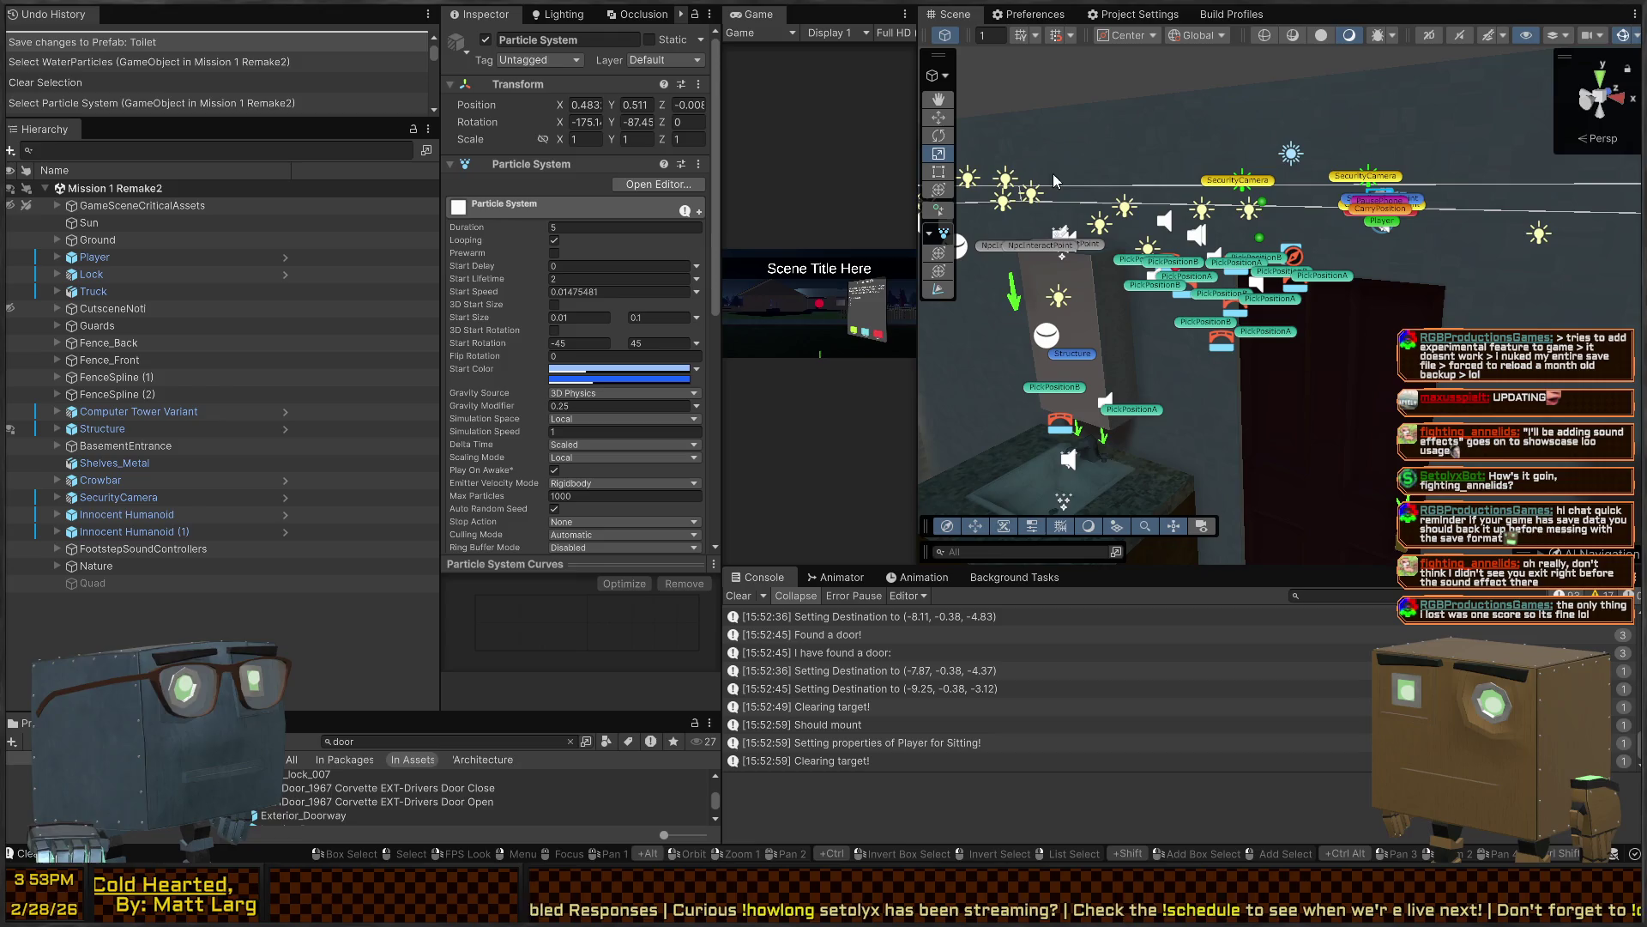
mouse_move(1054, 181)
mouse_down()
mouse_move(1214, 303)
mouse_move(1122, 286)
mouse_move(829, 311)
mouse_move(1177, 303)
mouse_up()
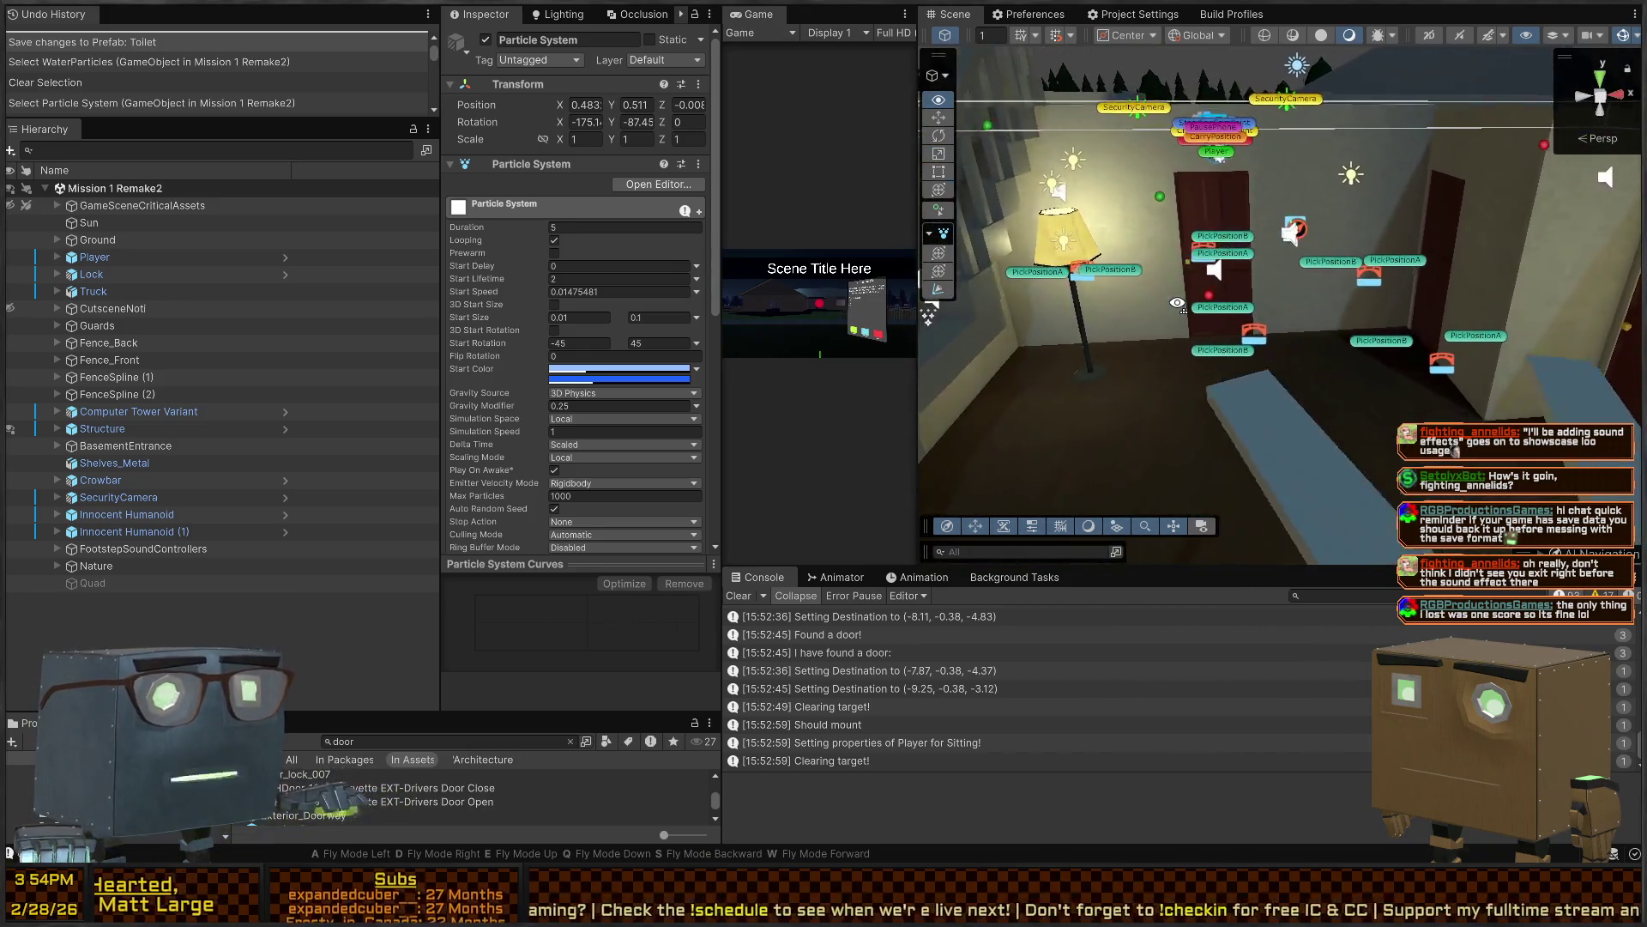
key(ctrl+p)
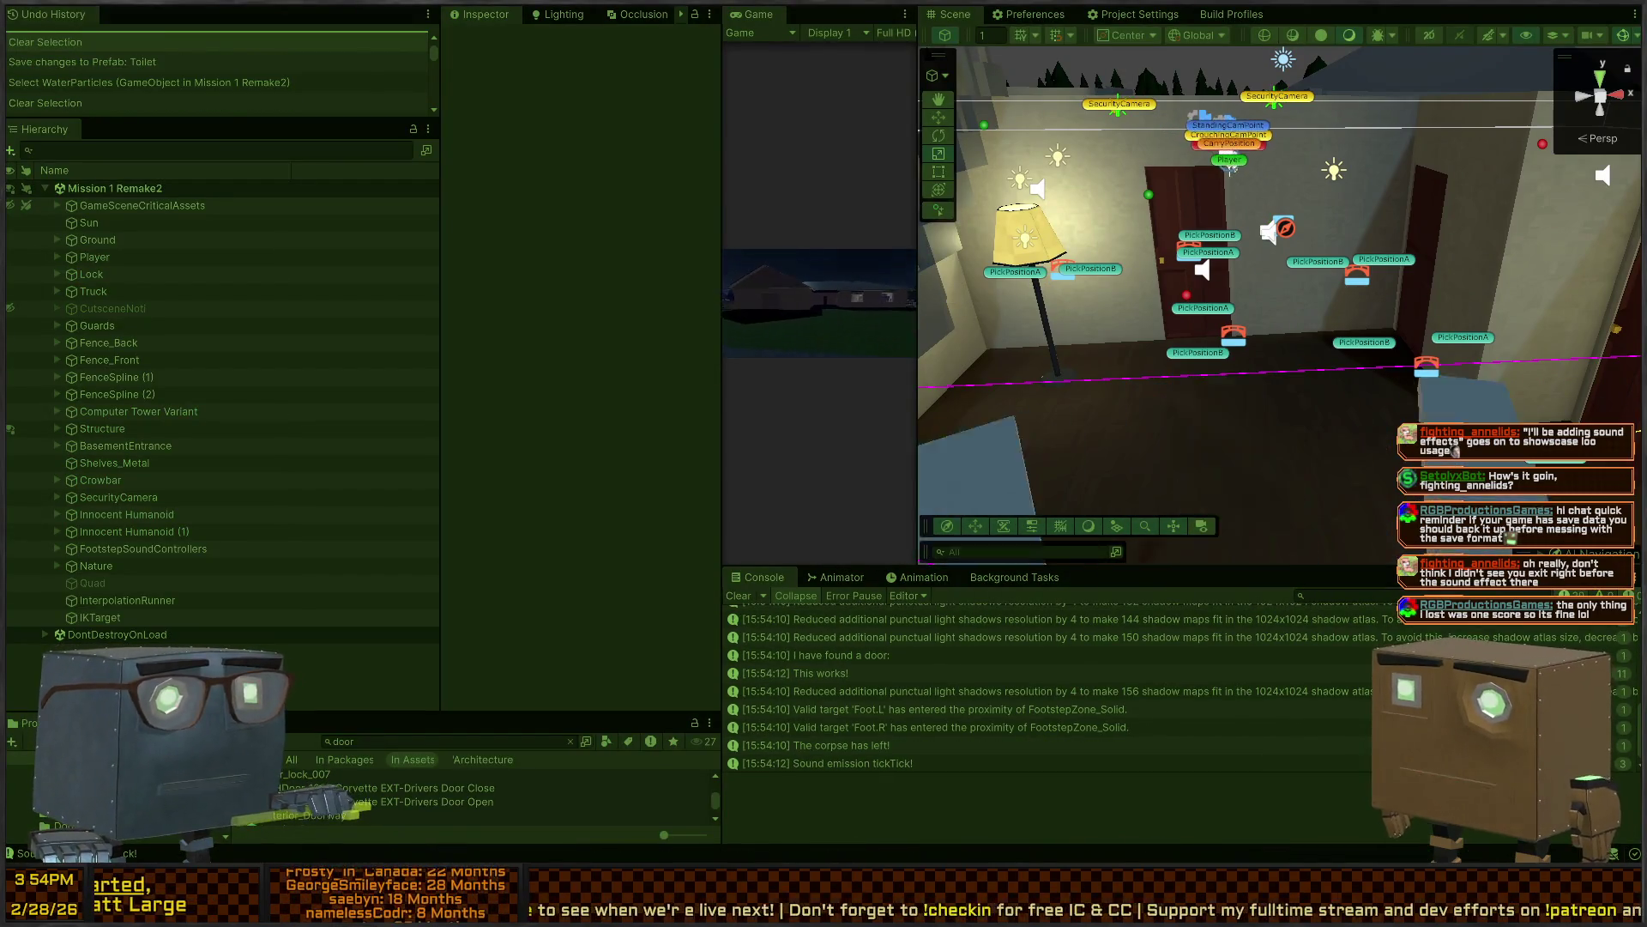
Maximize the Game view, open the corridor door and switch off the room's light
key(shift+space)
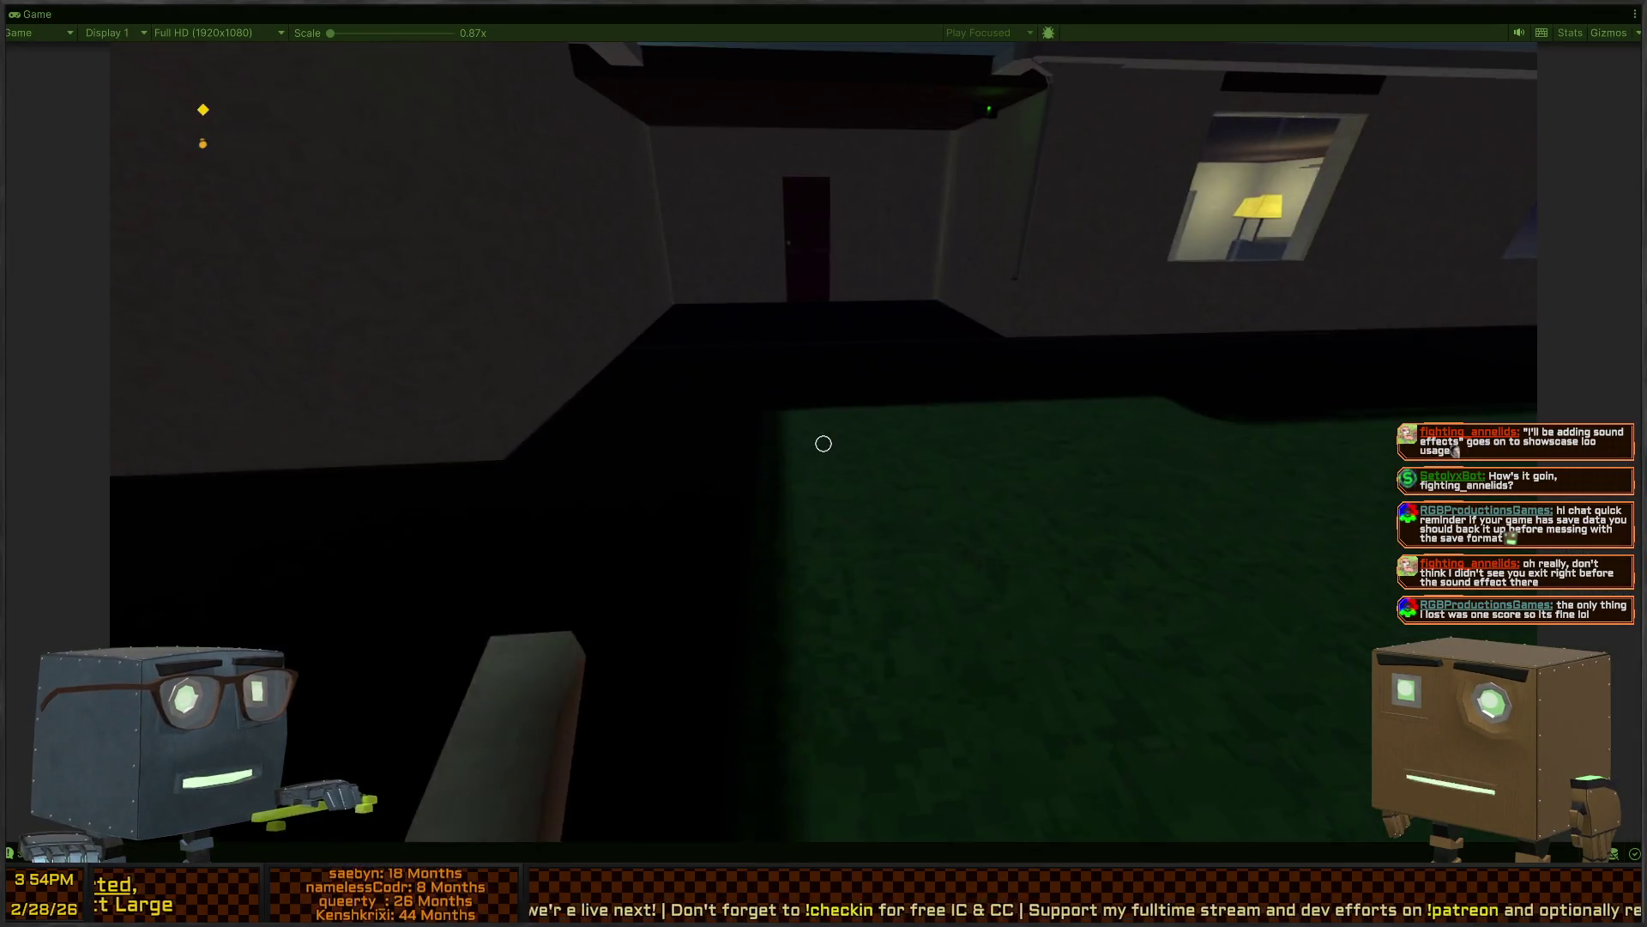
key(w)
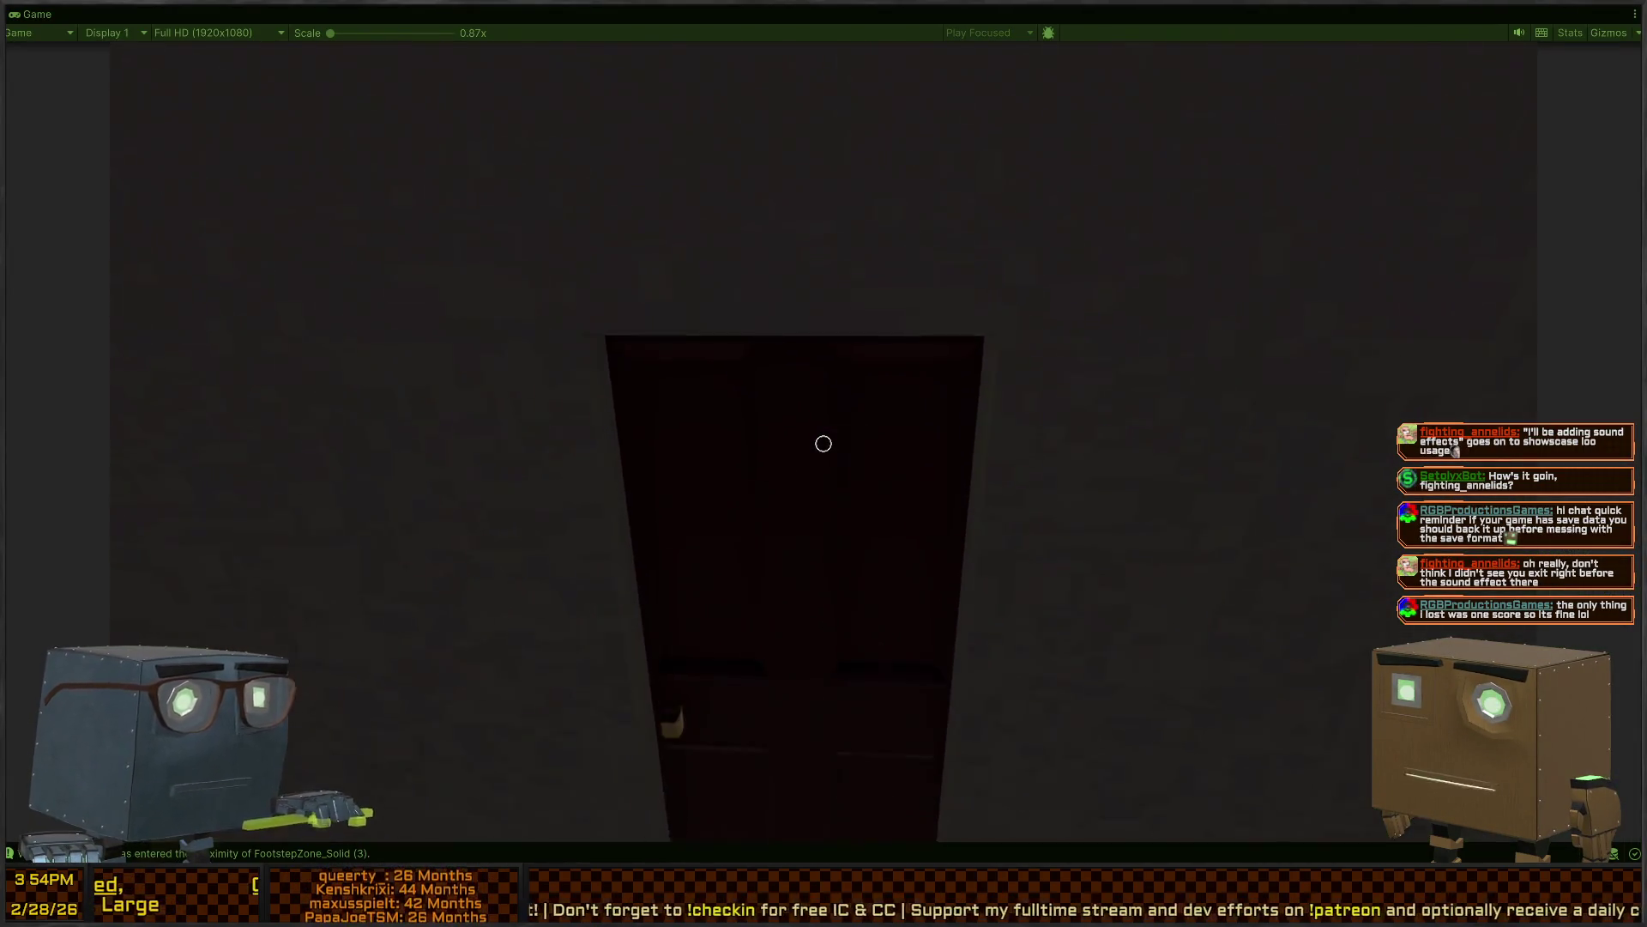
key(f)
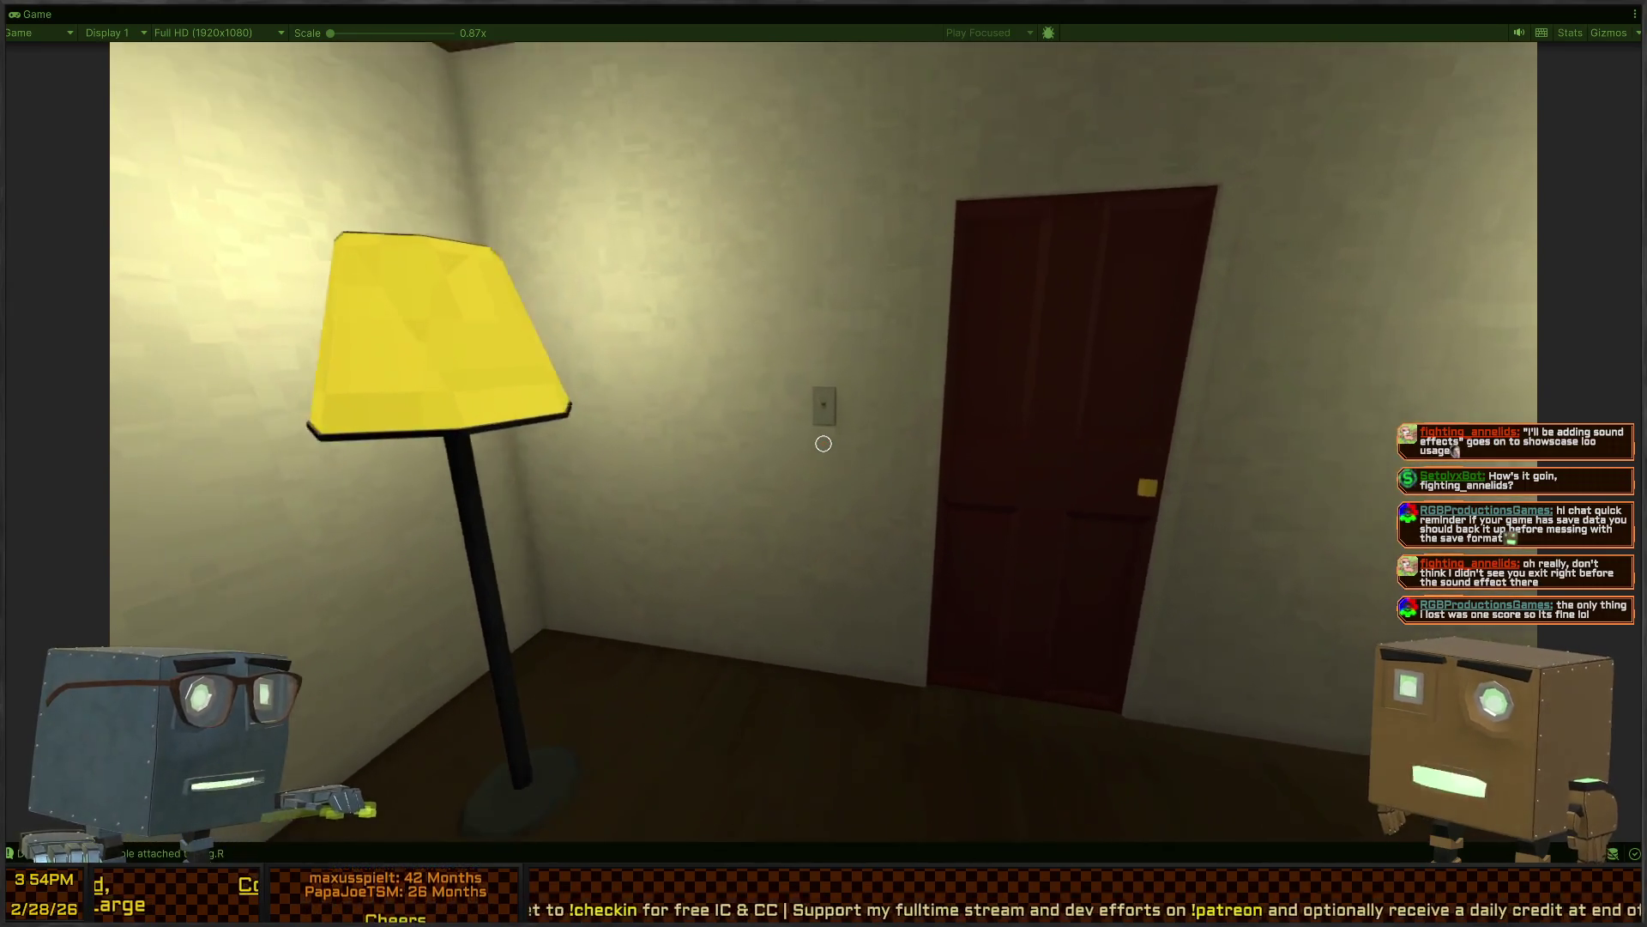
key(f)
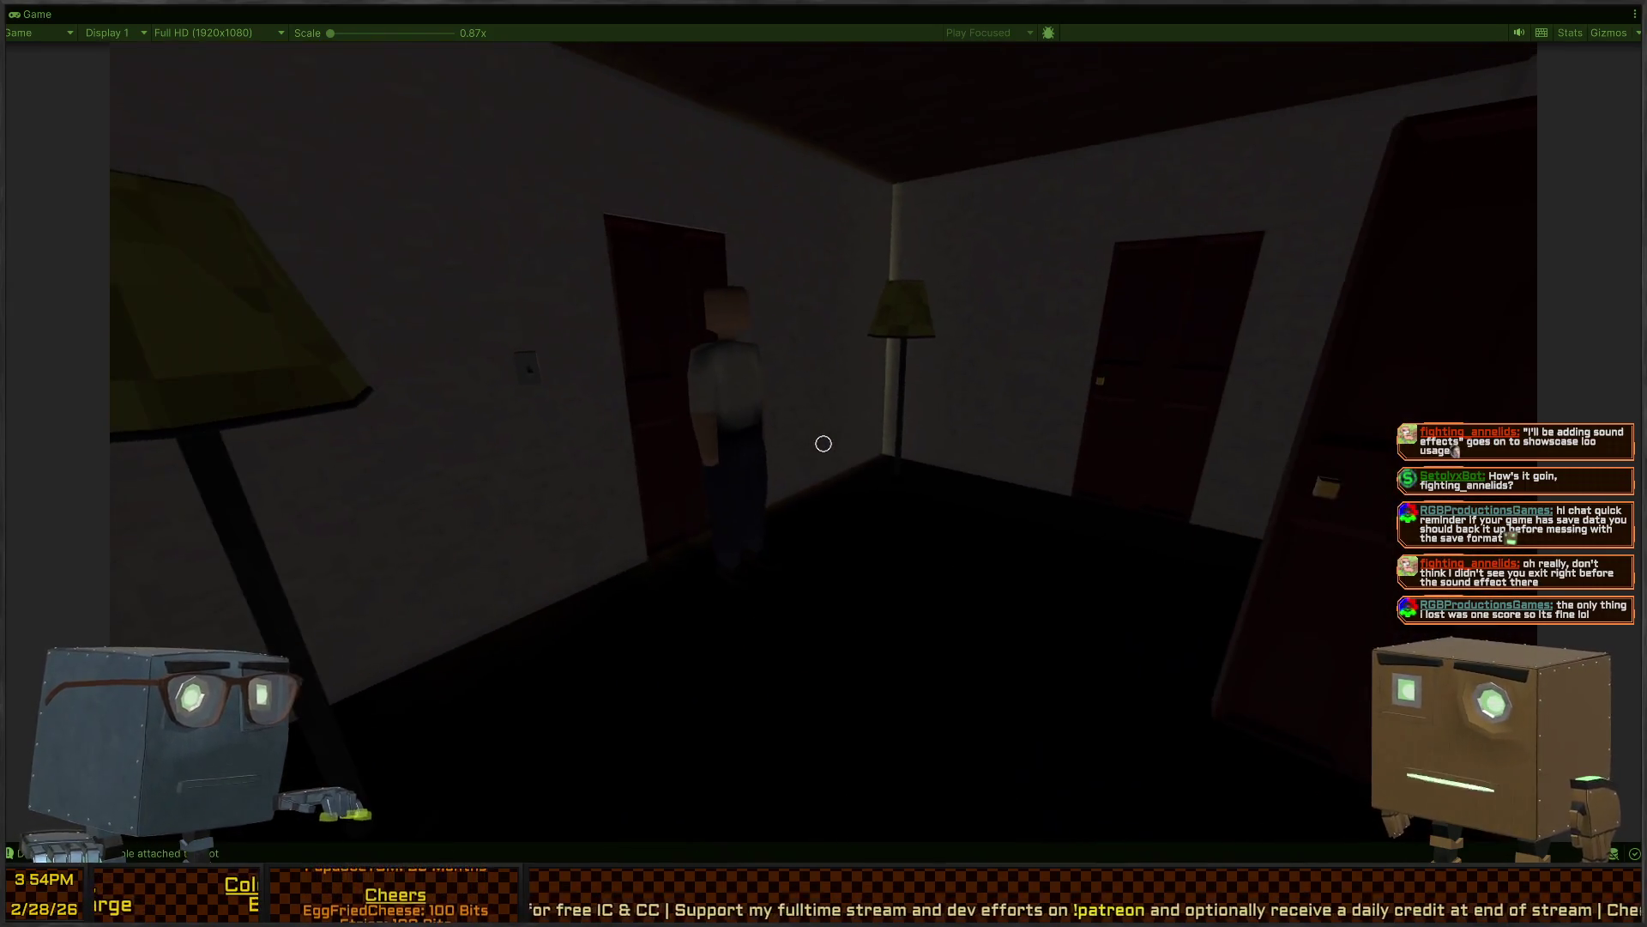
Walk through the hallway with stairs to the yellow-lamp room and open the bedroom door
key(w)
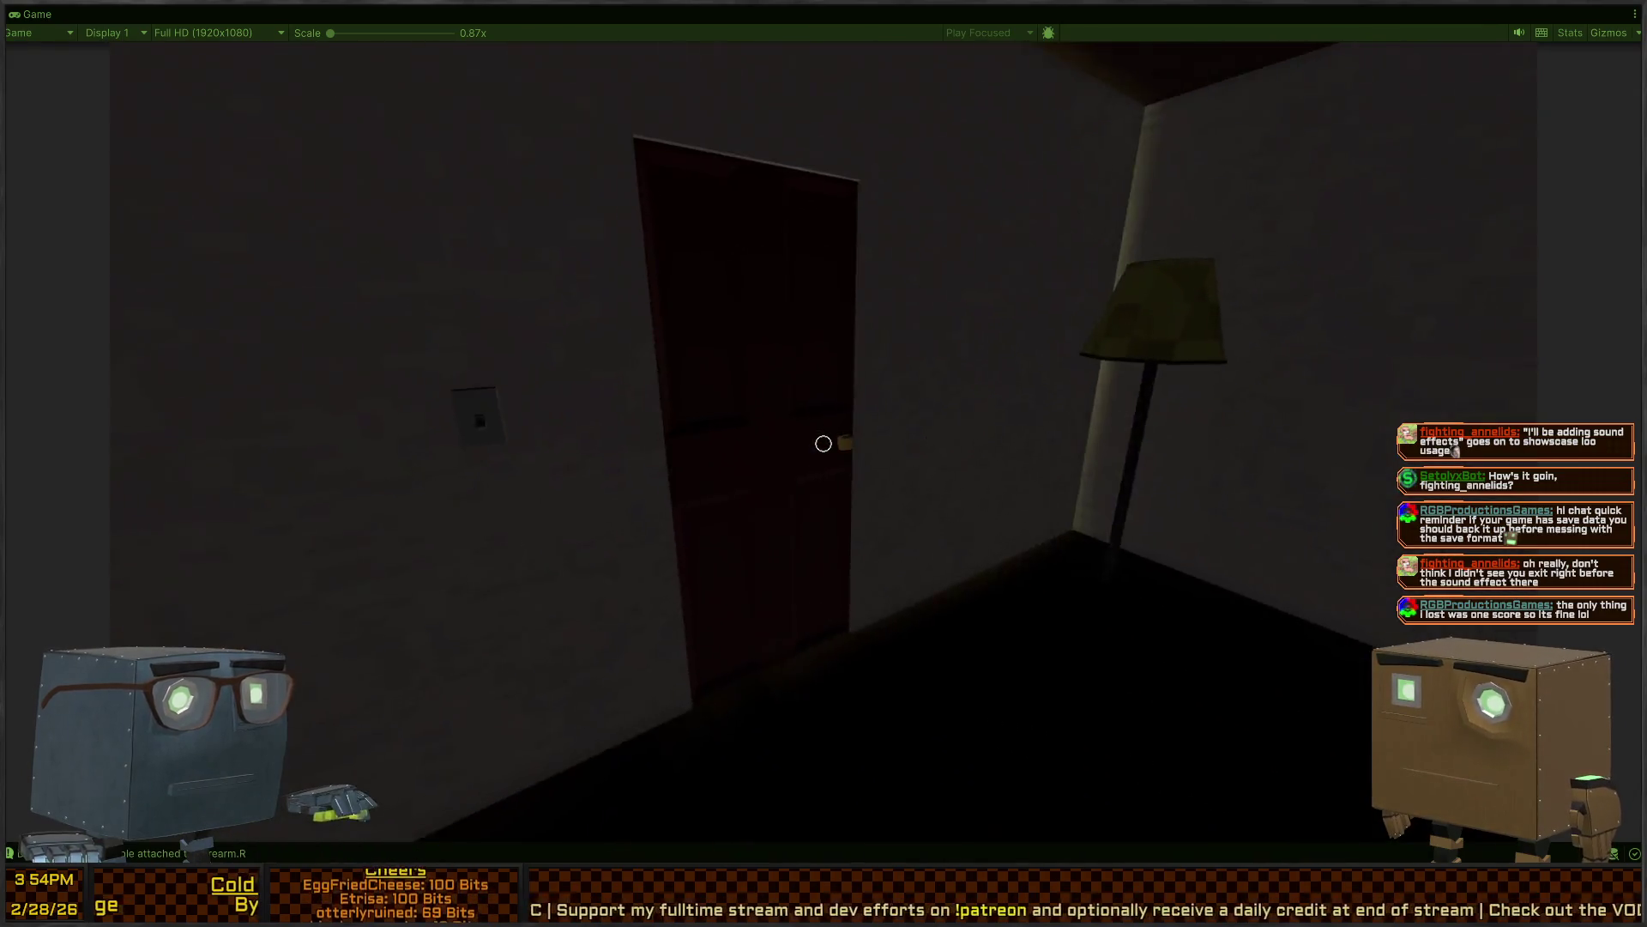
key(w)
key(f)
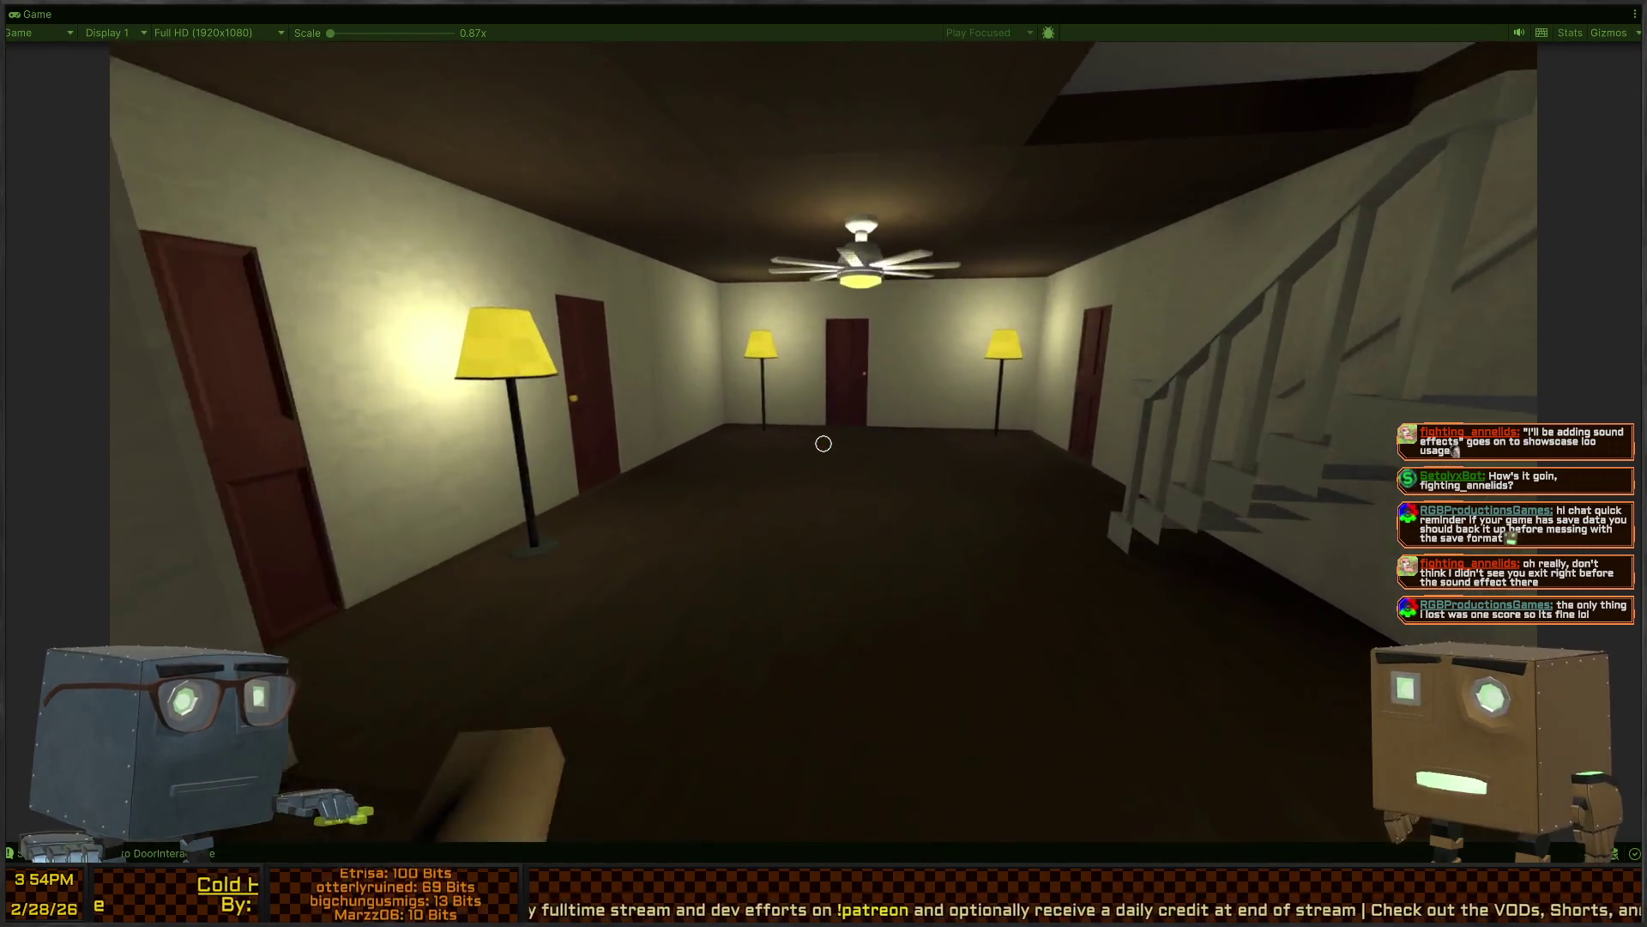
key(w)
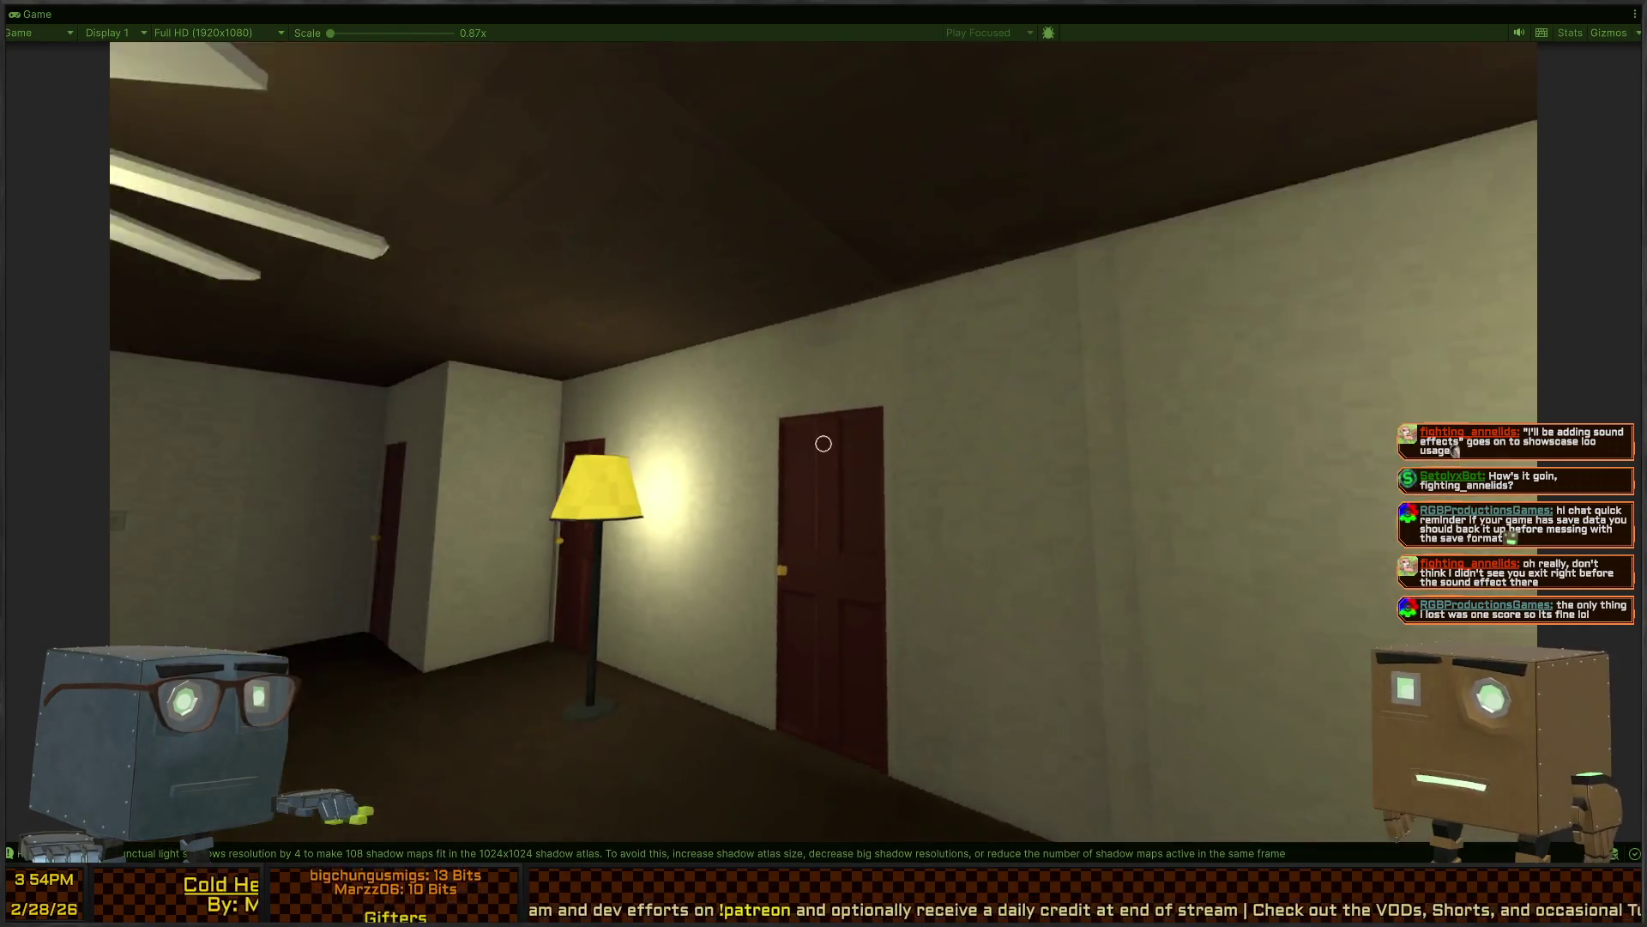
key(w)
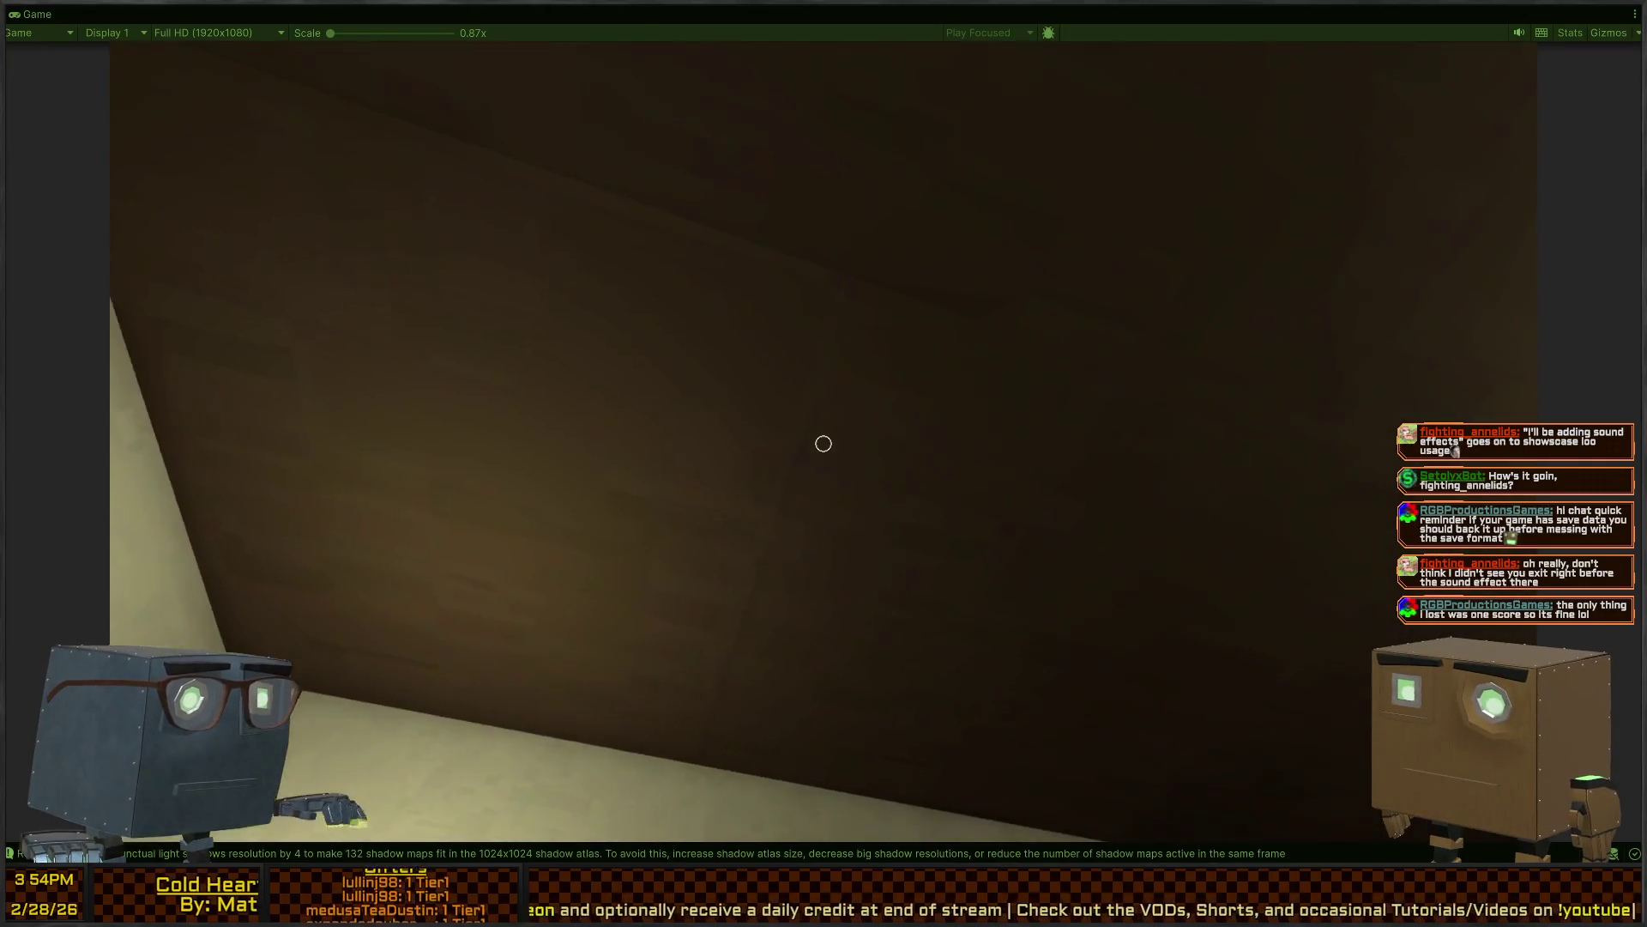
key(w)
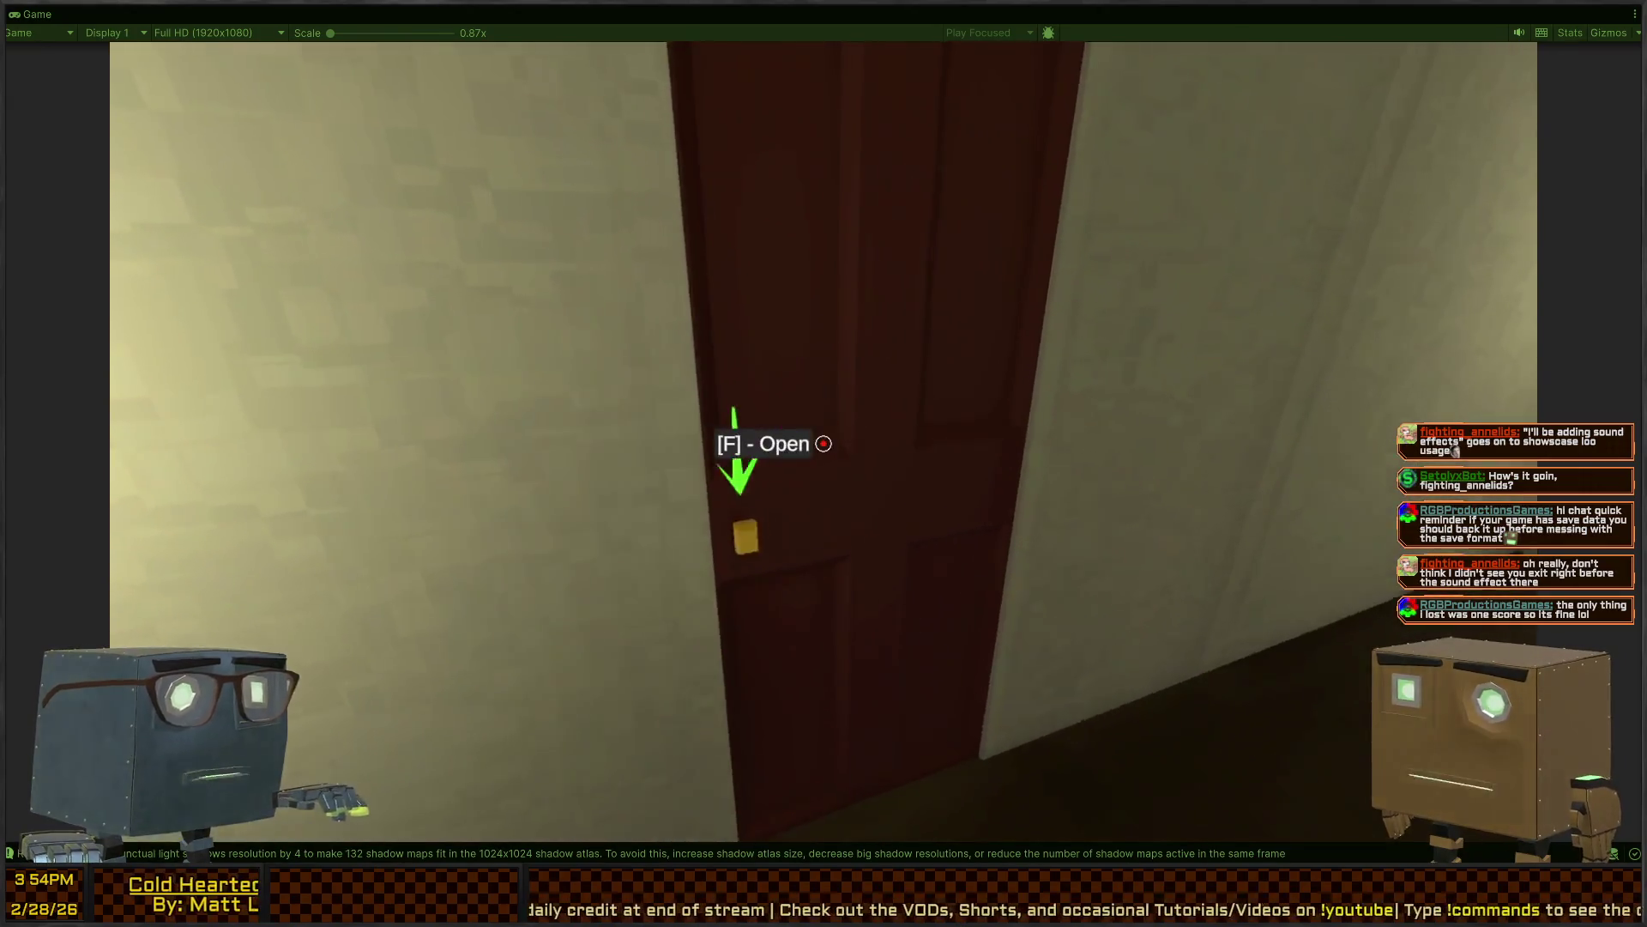
key(f)
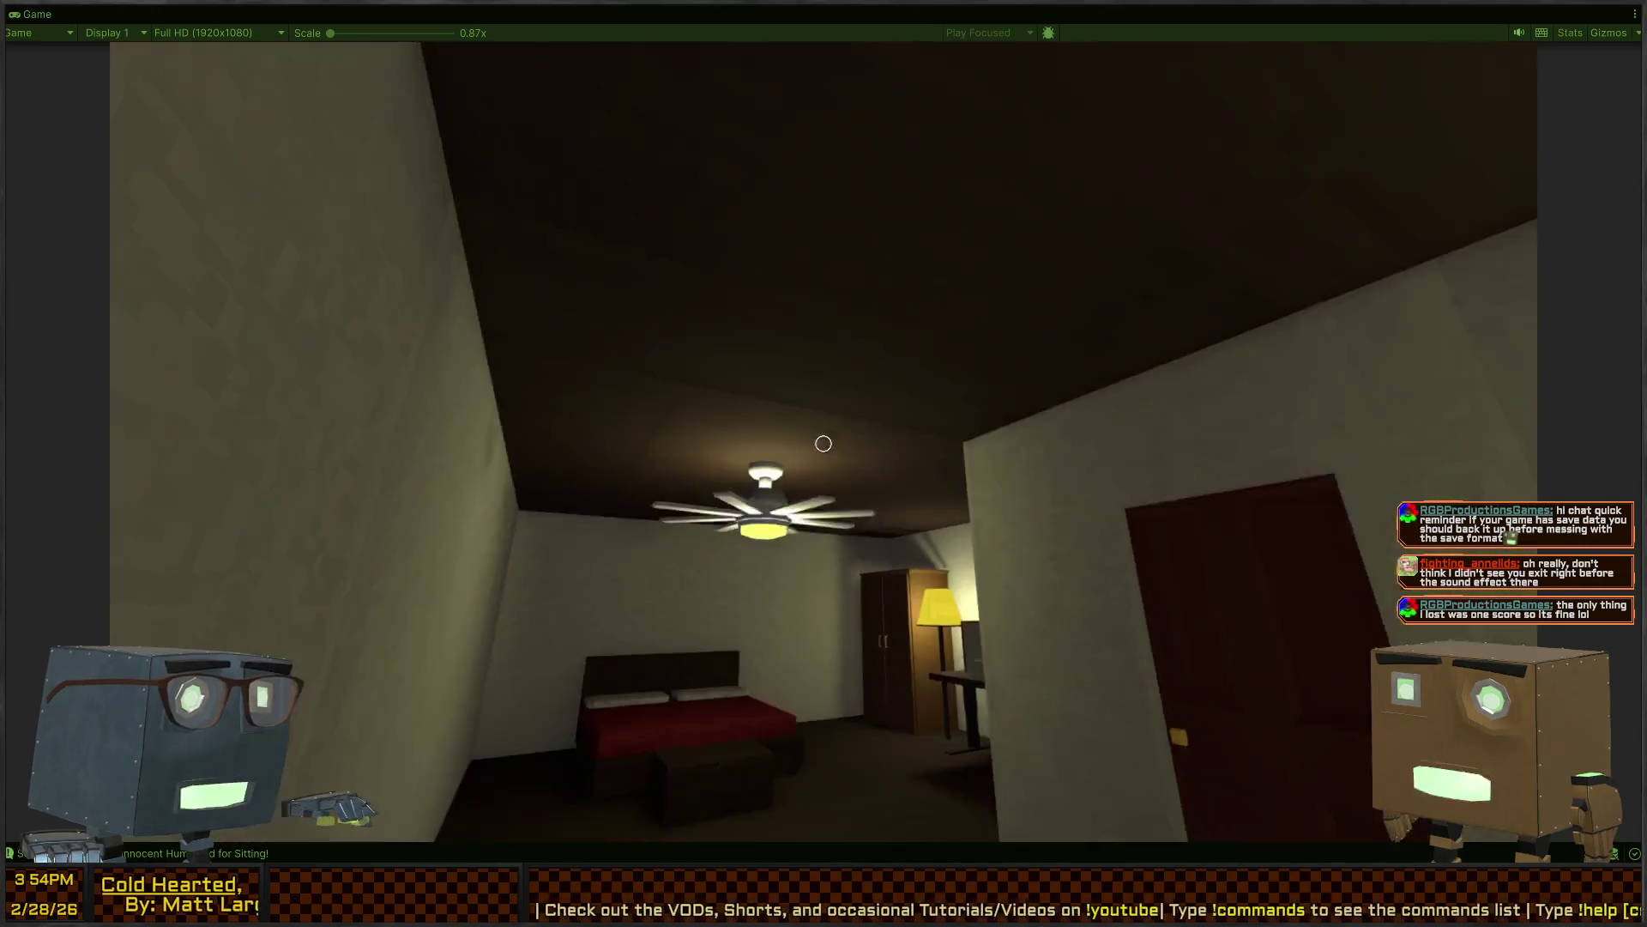
Look around the bedroom, then go back into the hallway and enter the dark bathroom
key(w)
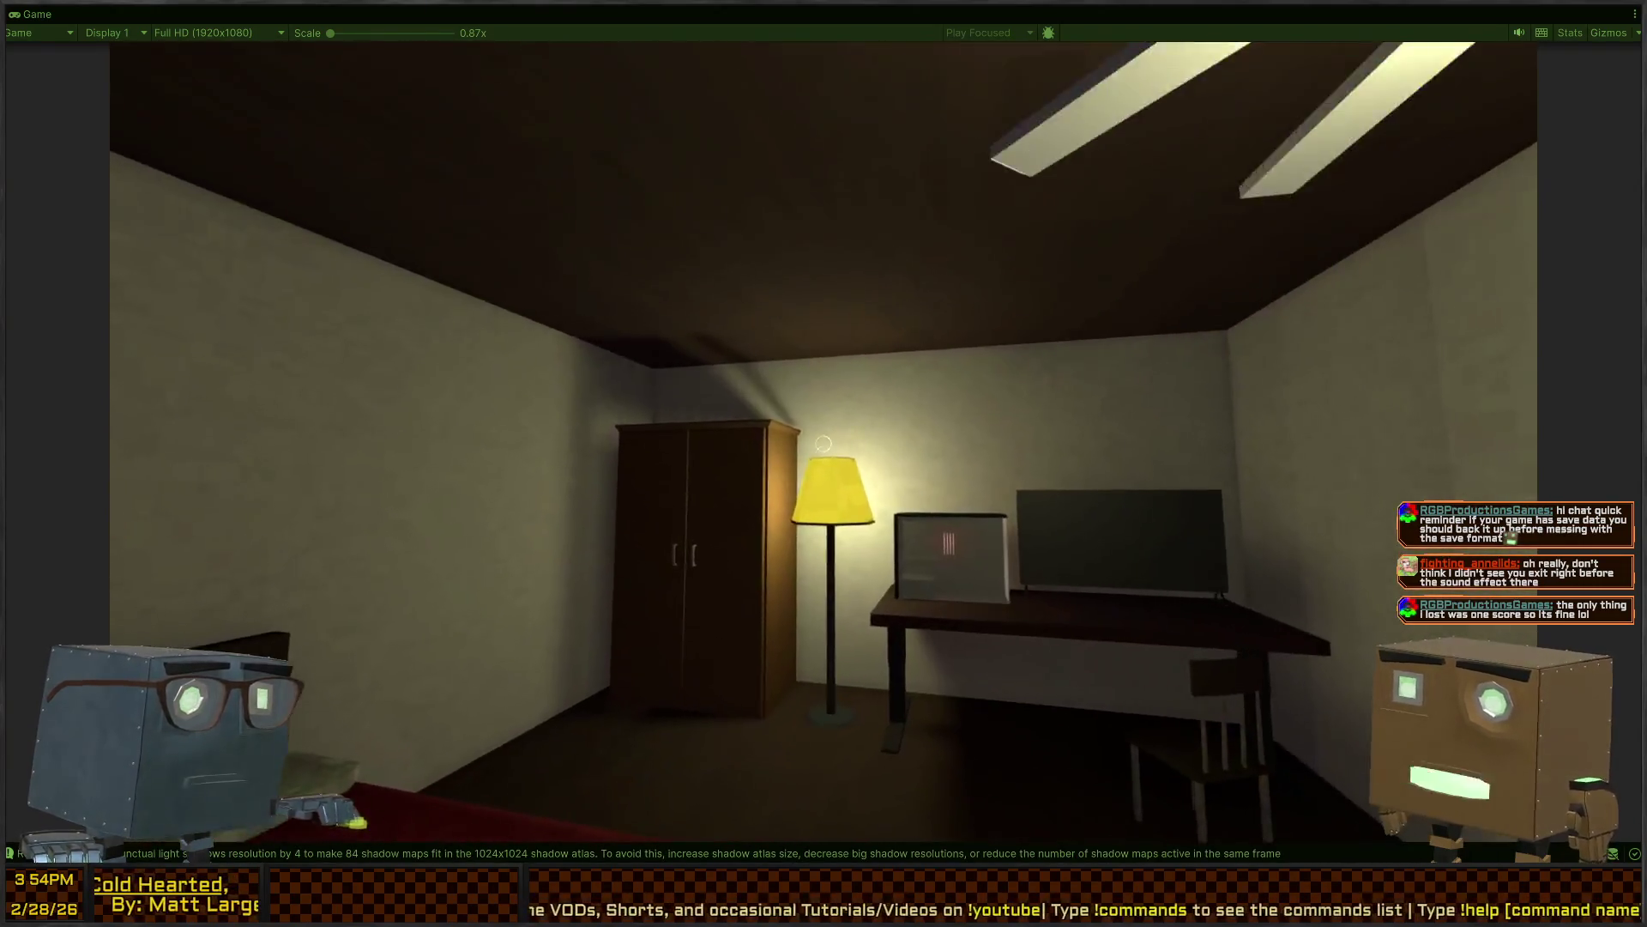
key(w)
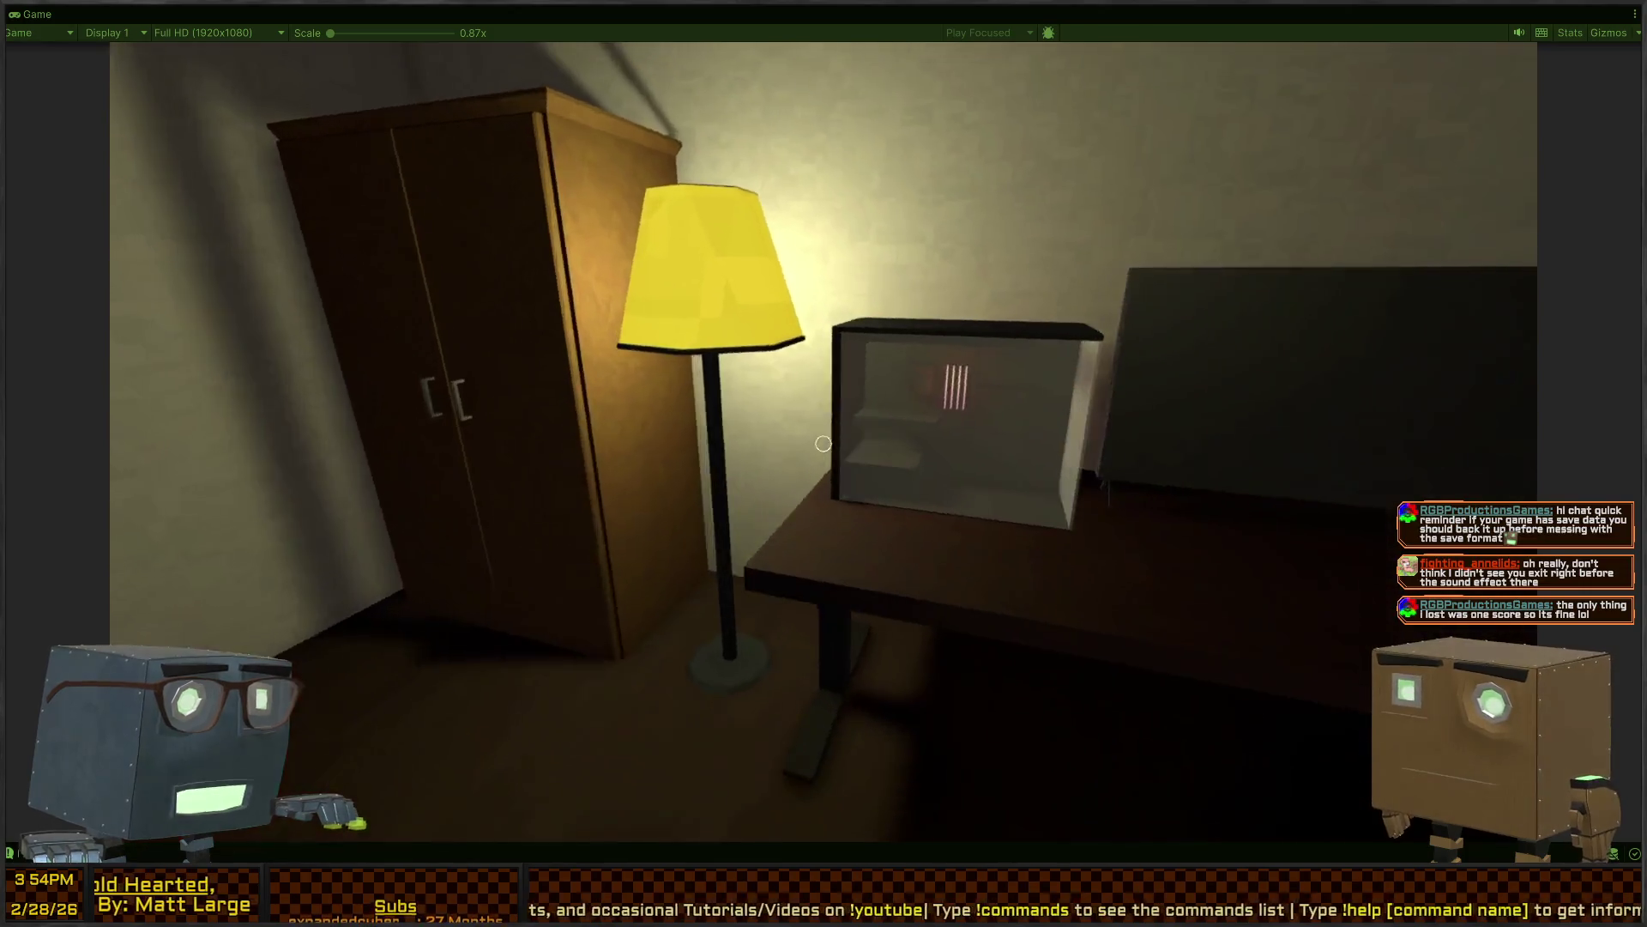
key(w)
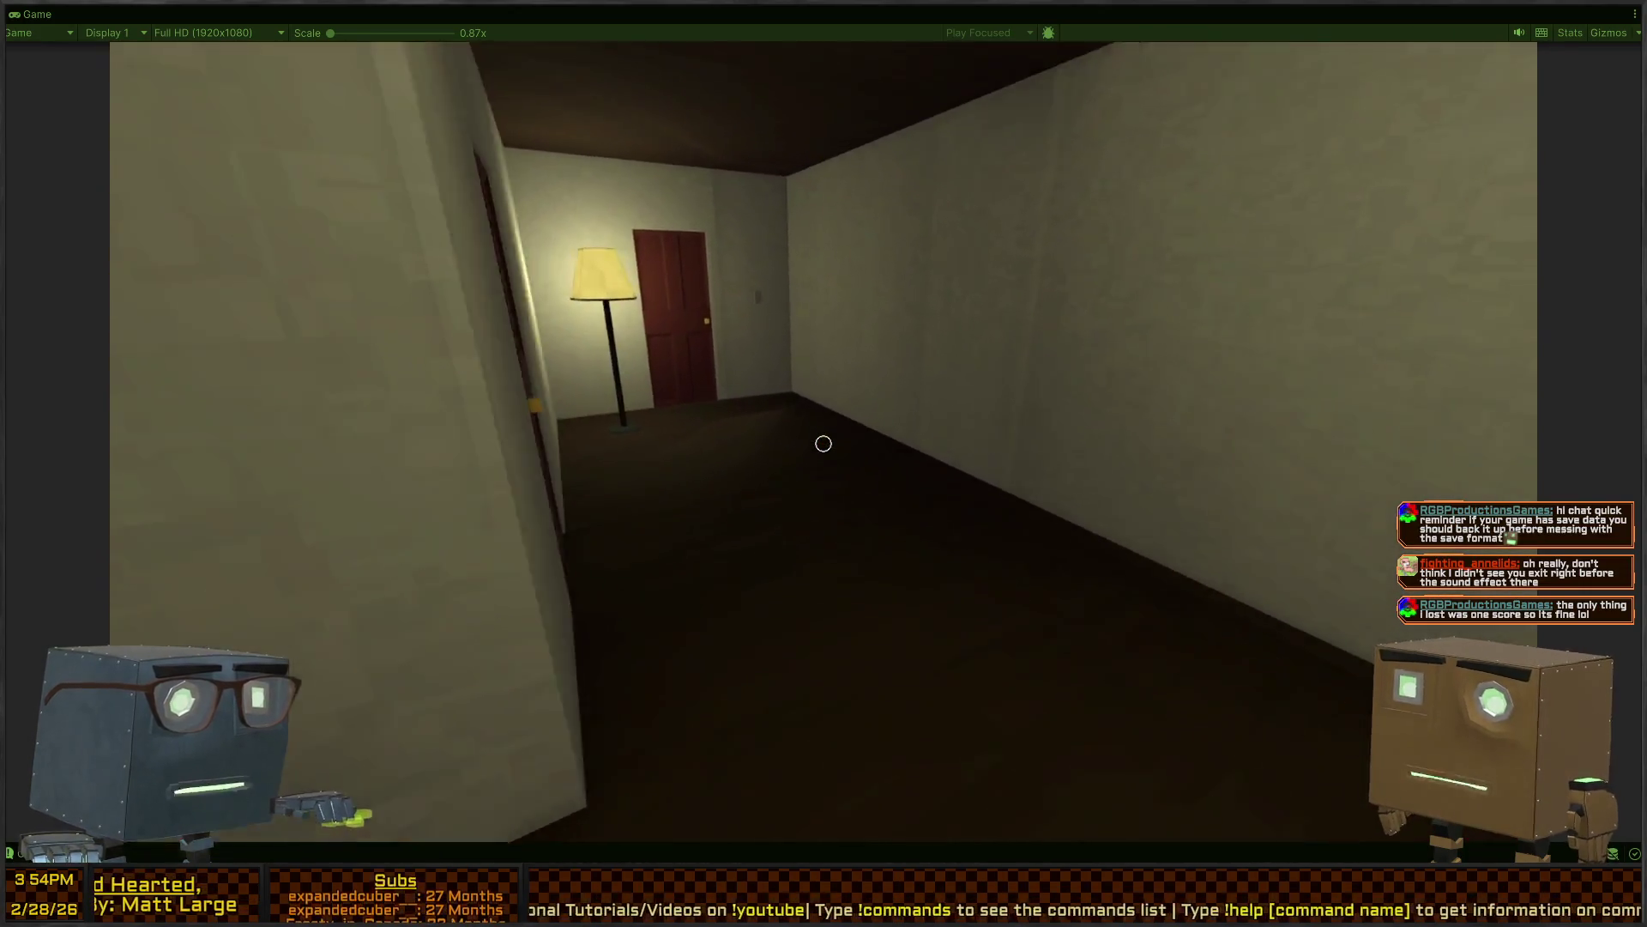
key(w)
key(f)
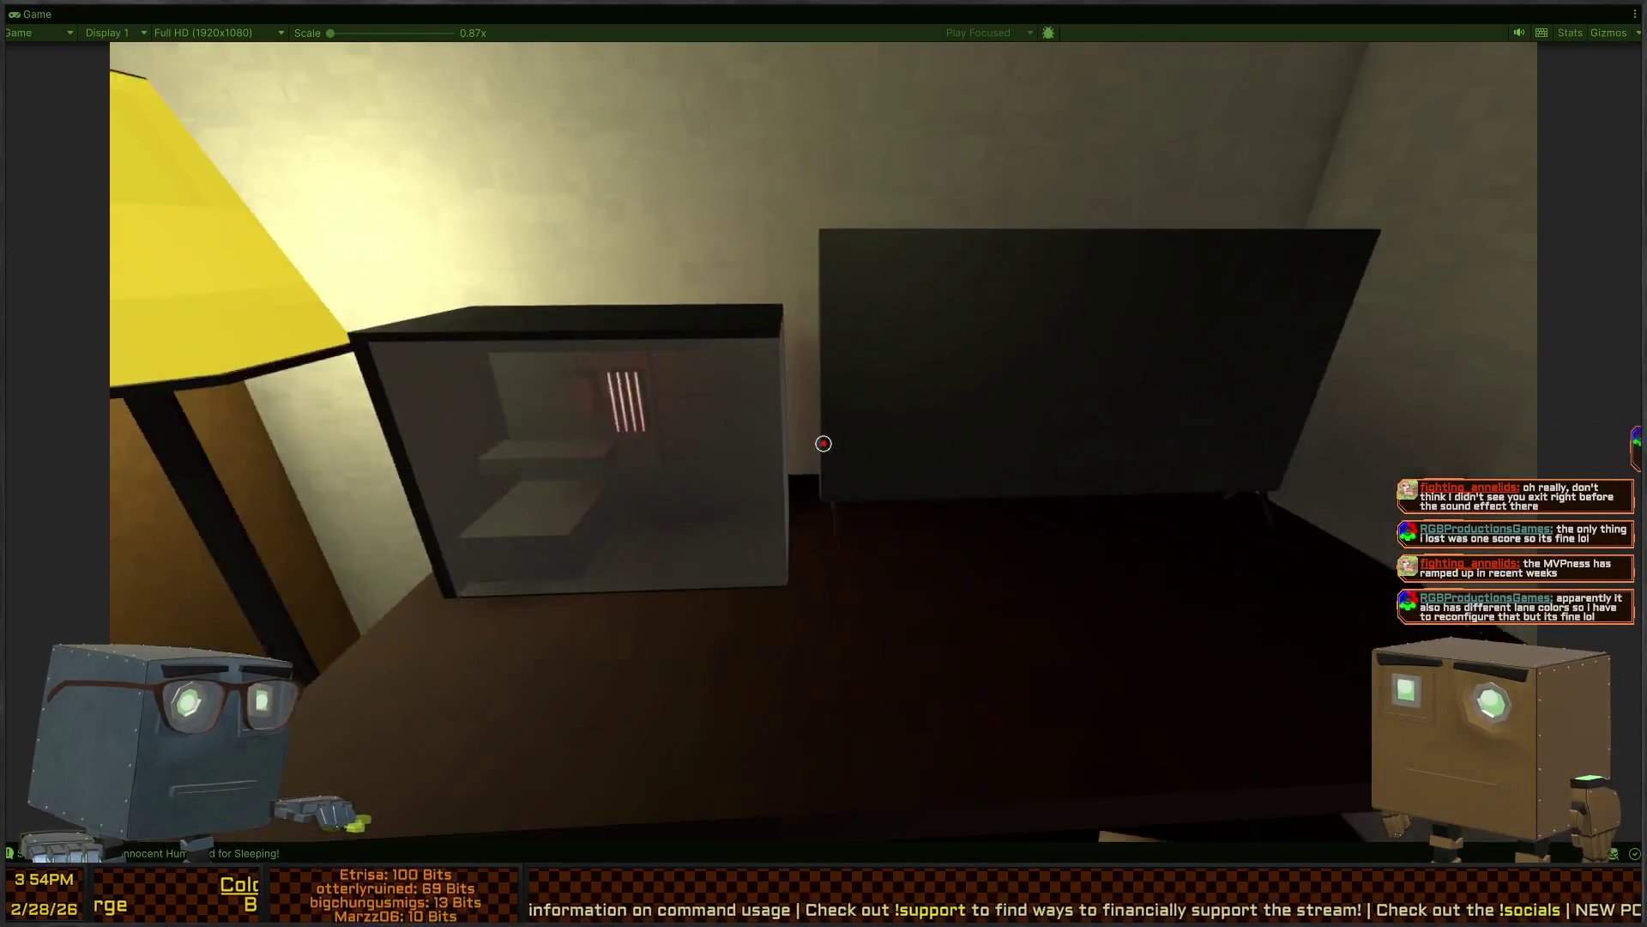
Steal the computer monitor and carry it through the doors out onto the lawn
key(f)
key(f)
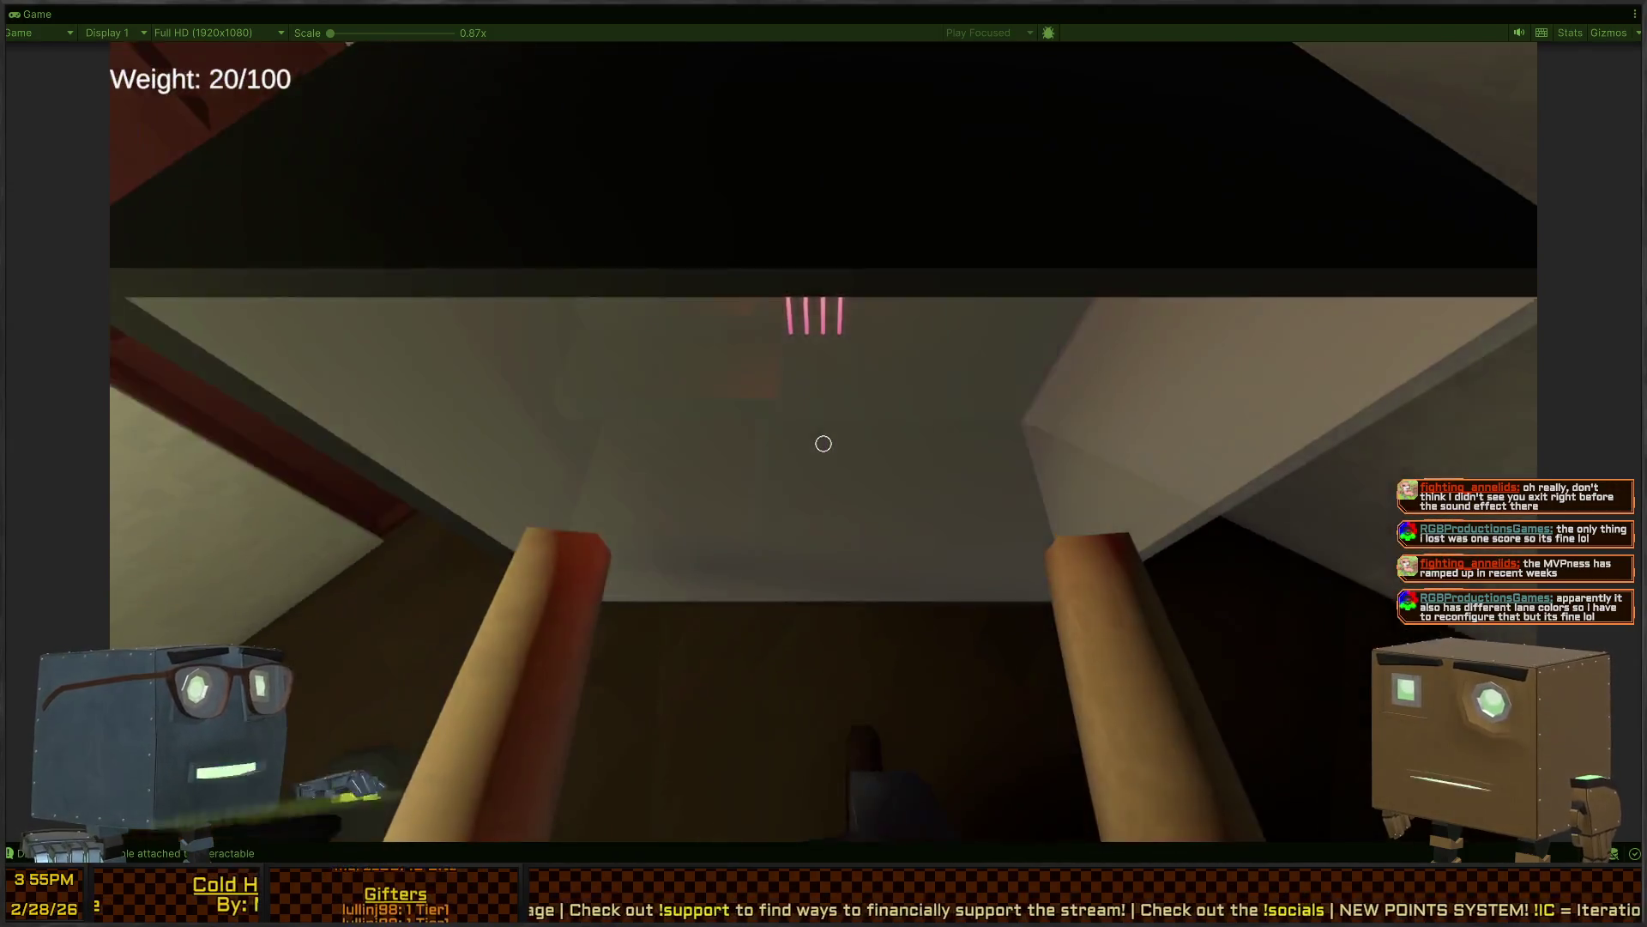
key(f)
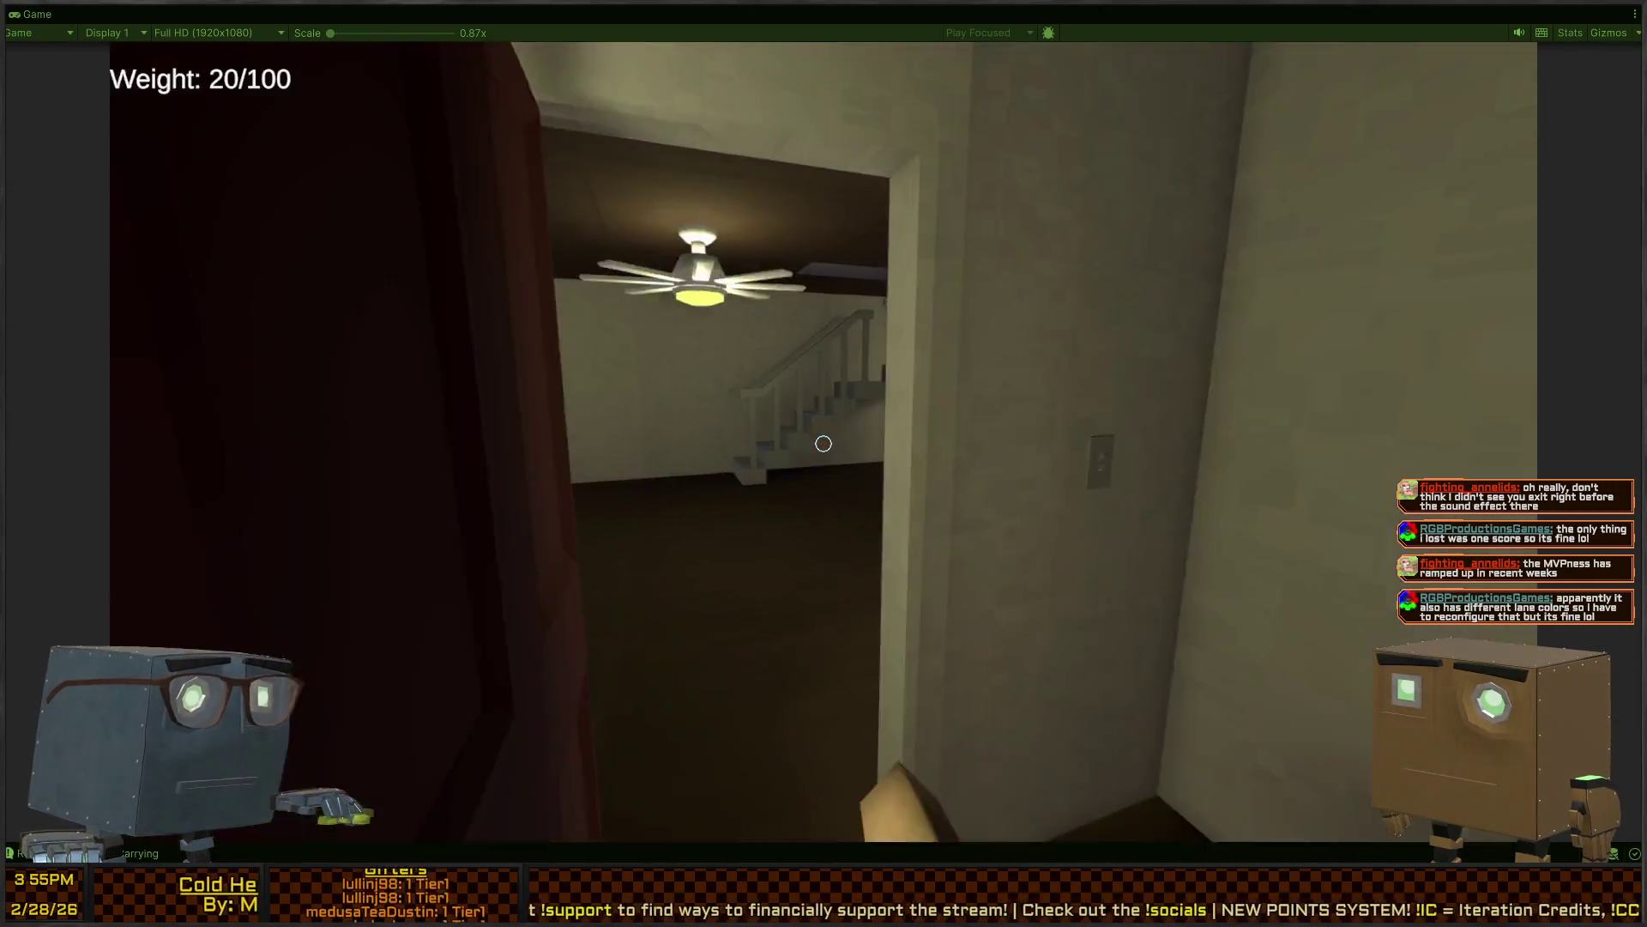
key(f)
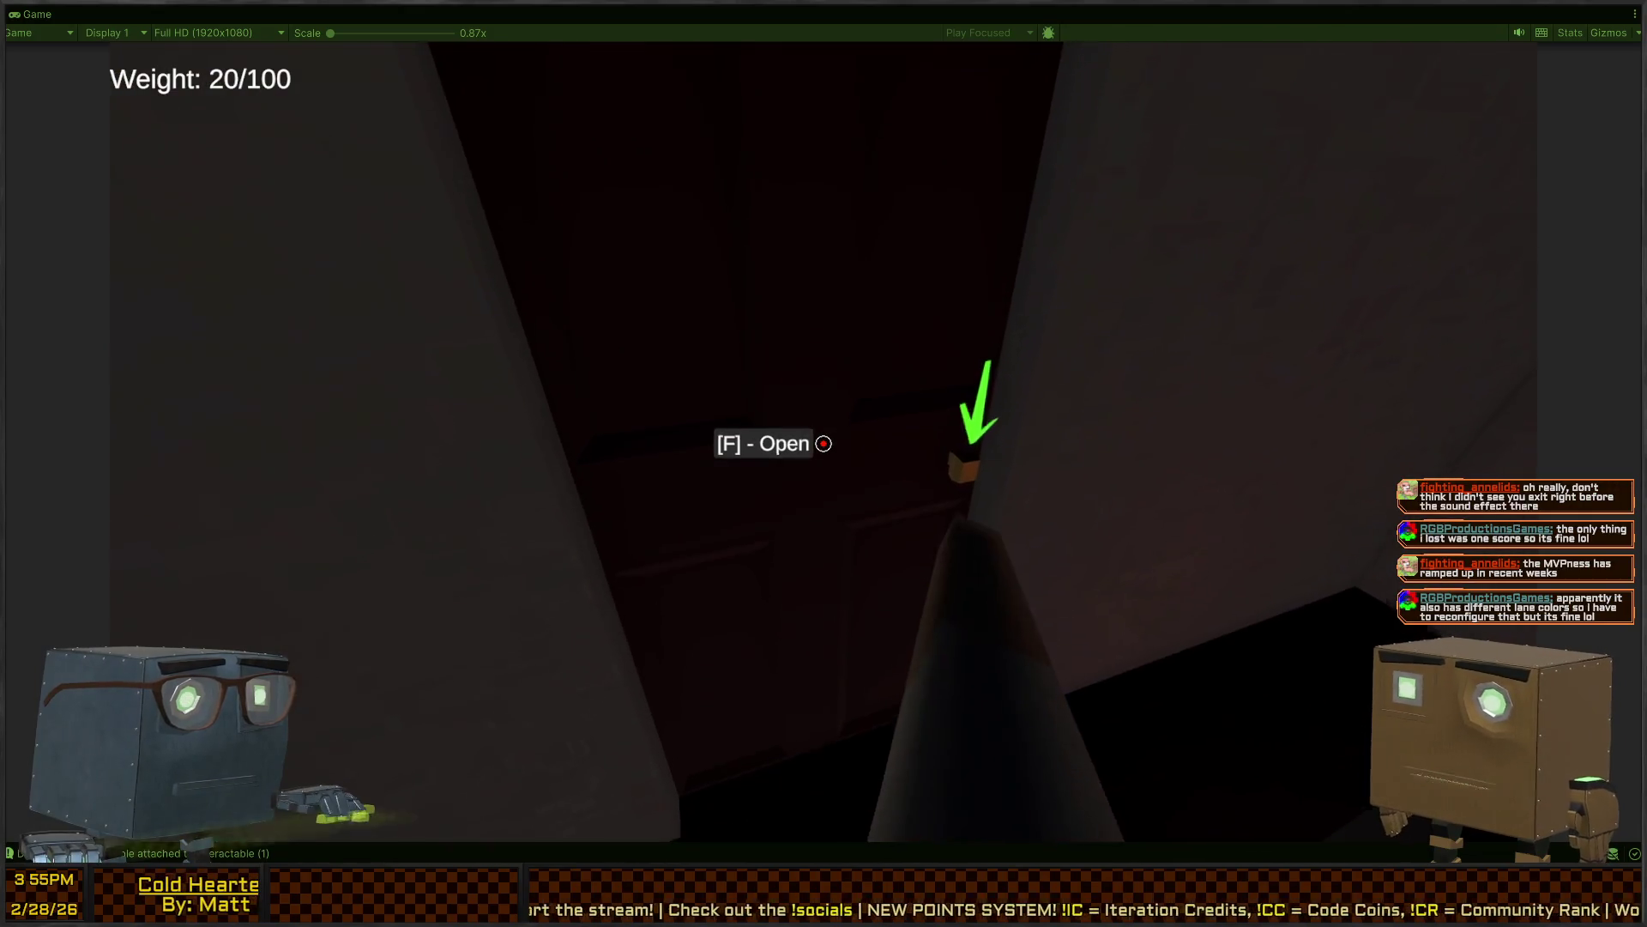
key(f)
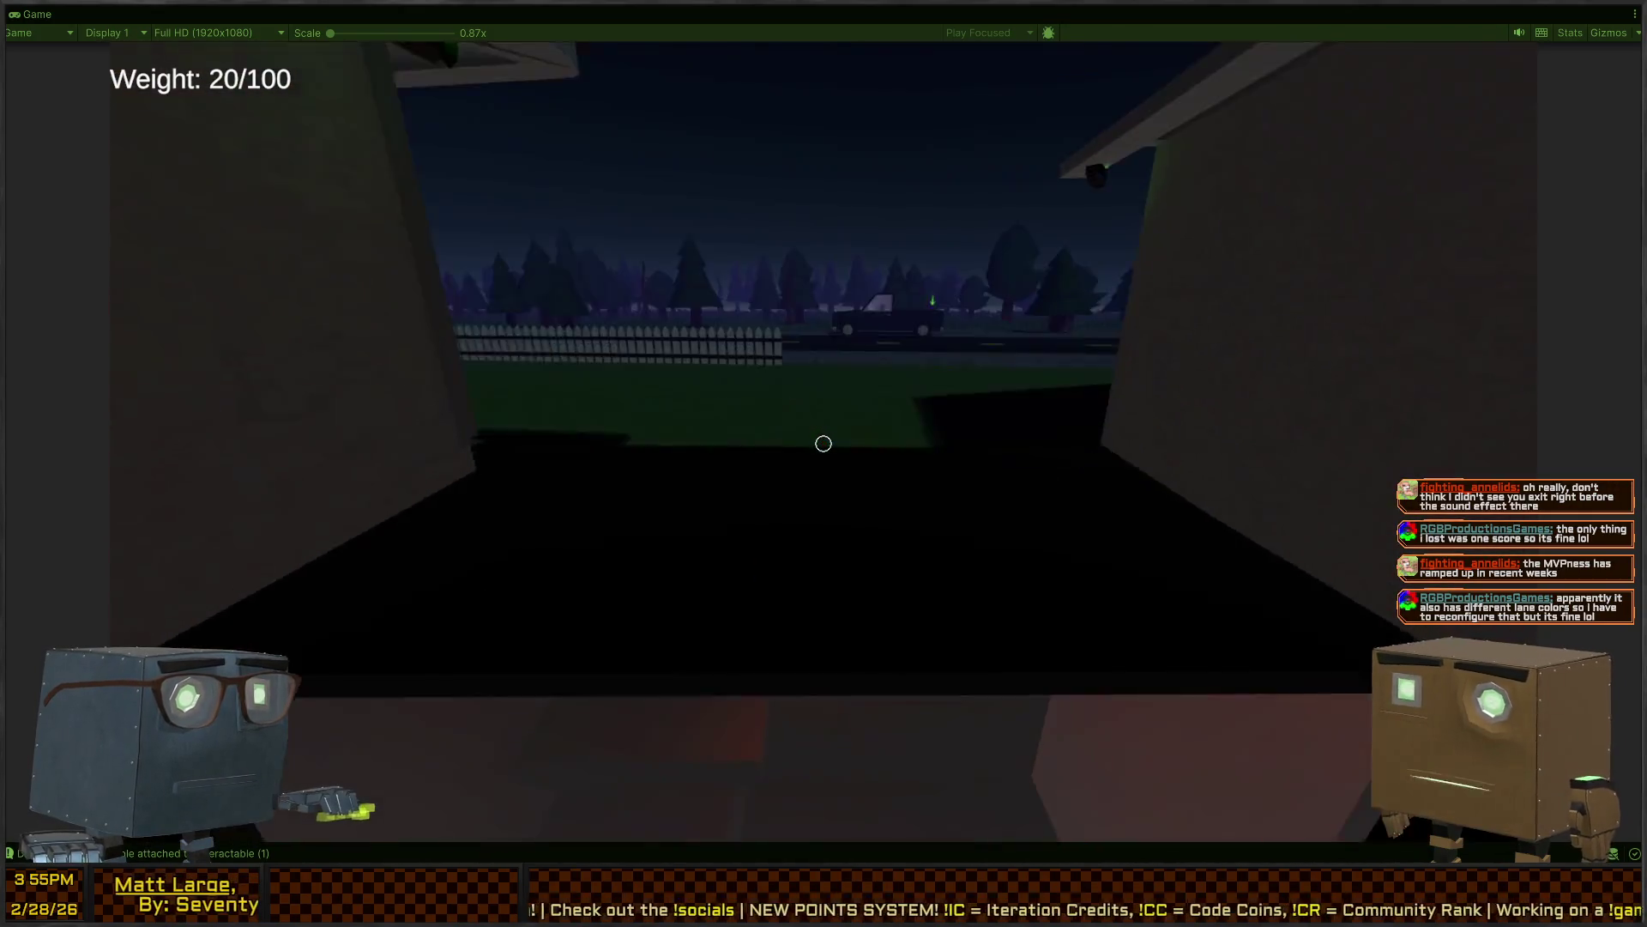
key(w)
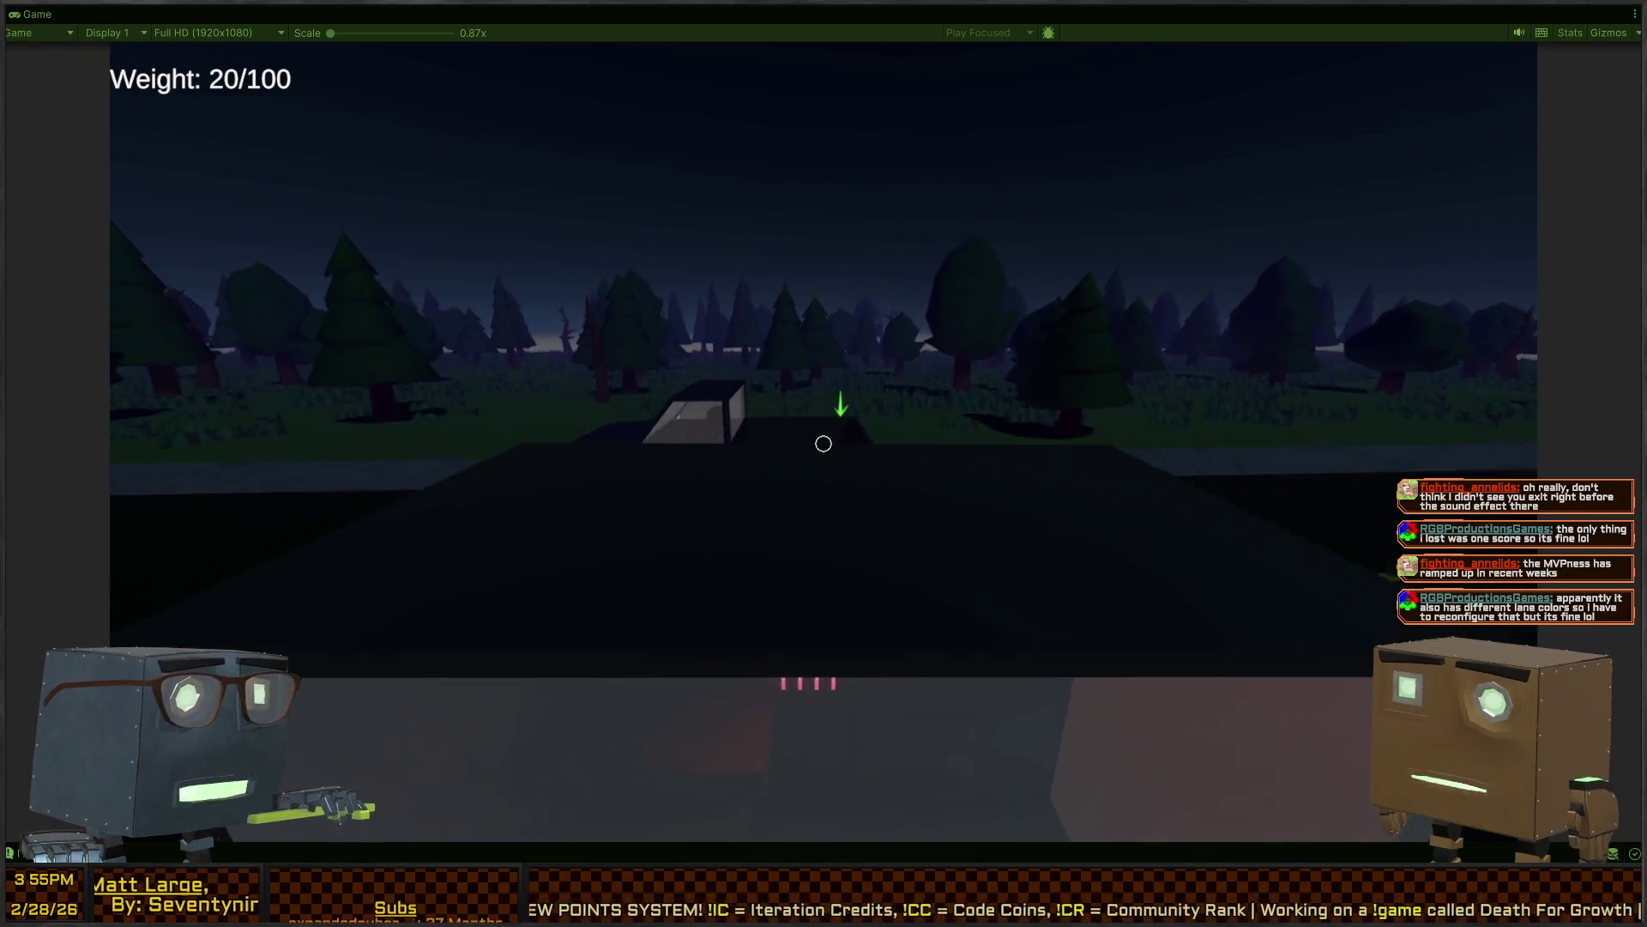
Deliver the carried loot to the truck for a $2000 Total Take
key(w)
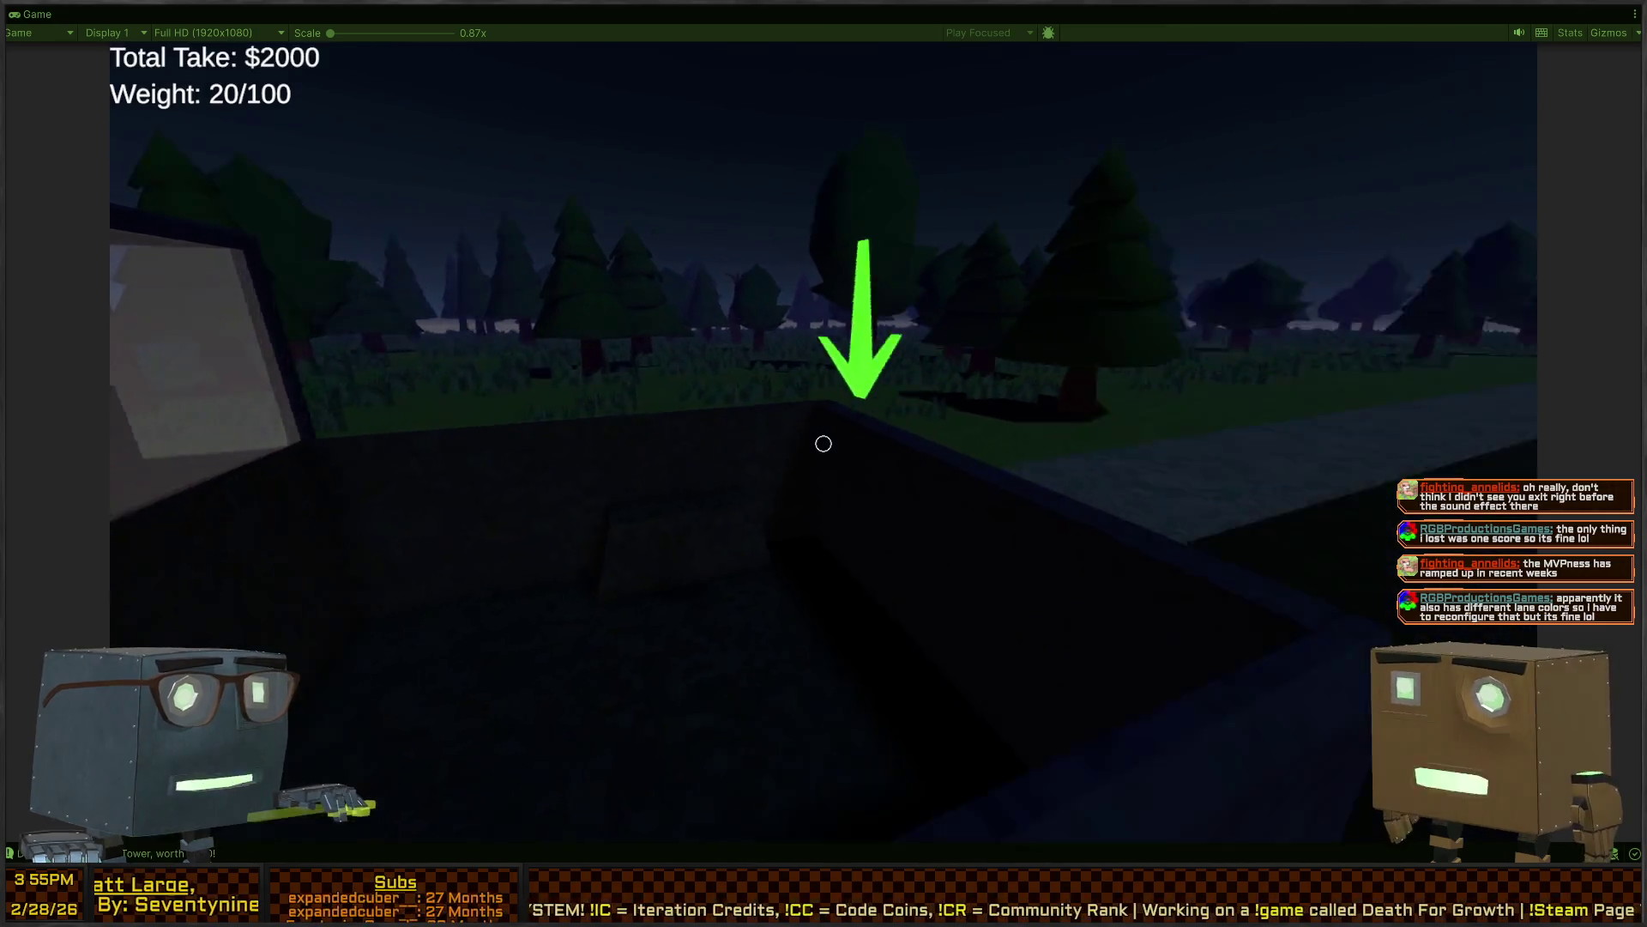
mouse_move(824, 444)
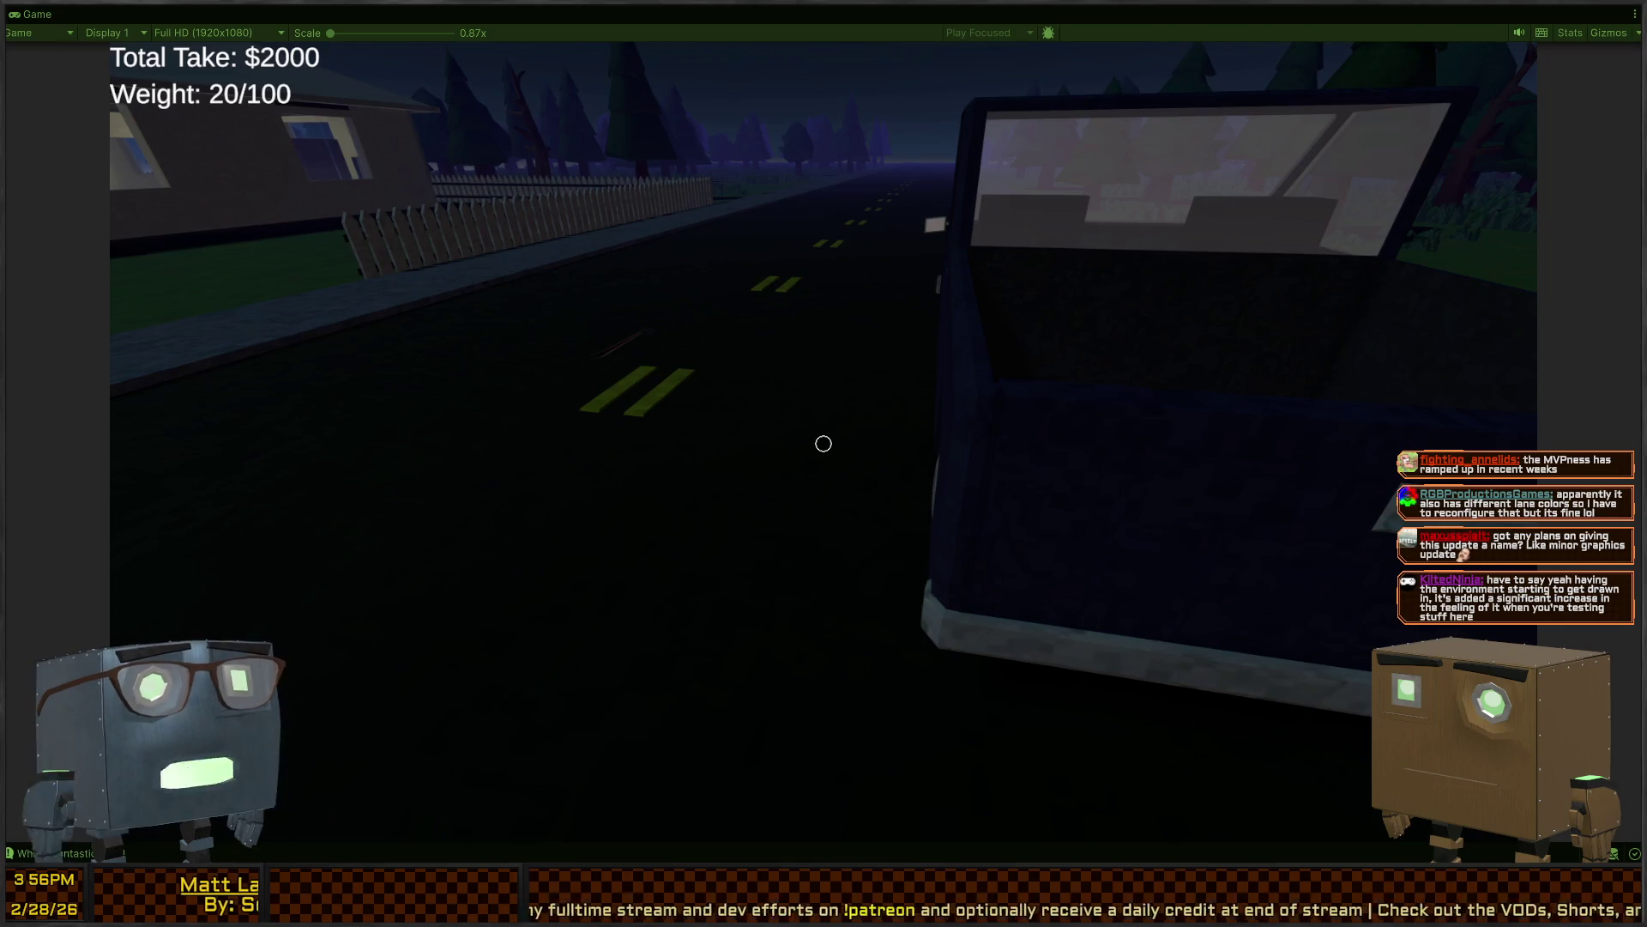
mouse_move(824, 444)
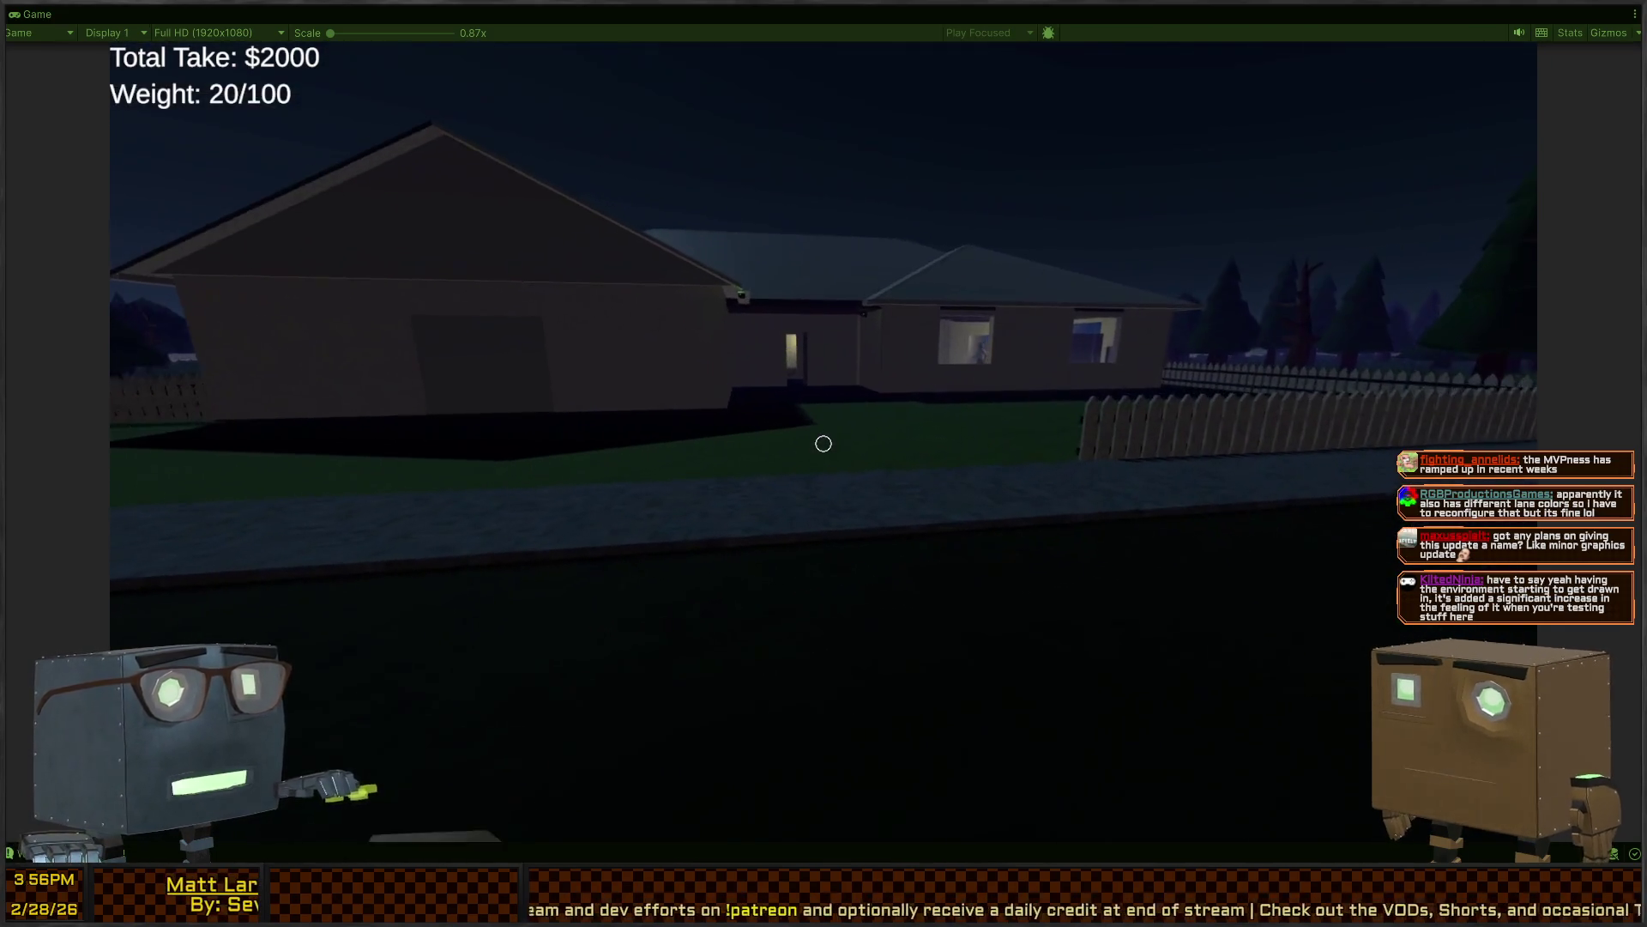
Walk around the lawn, house corner and road, then pause the game with Escape
key(w)
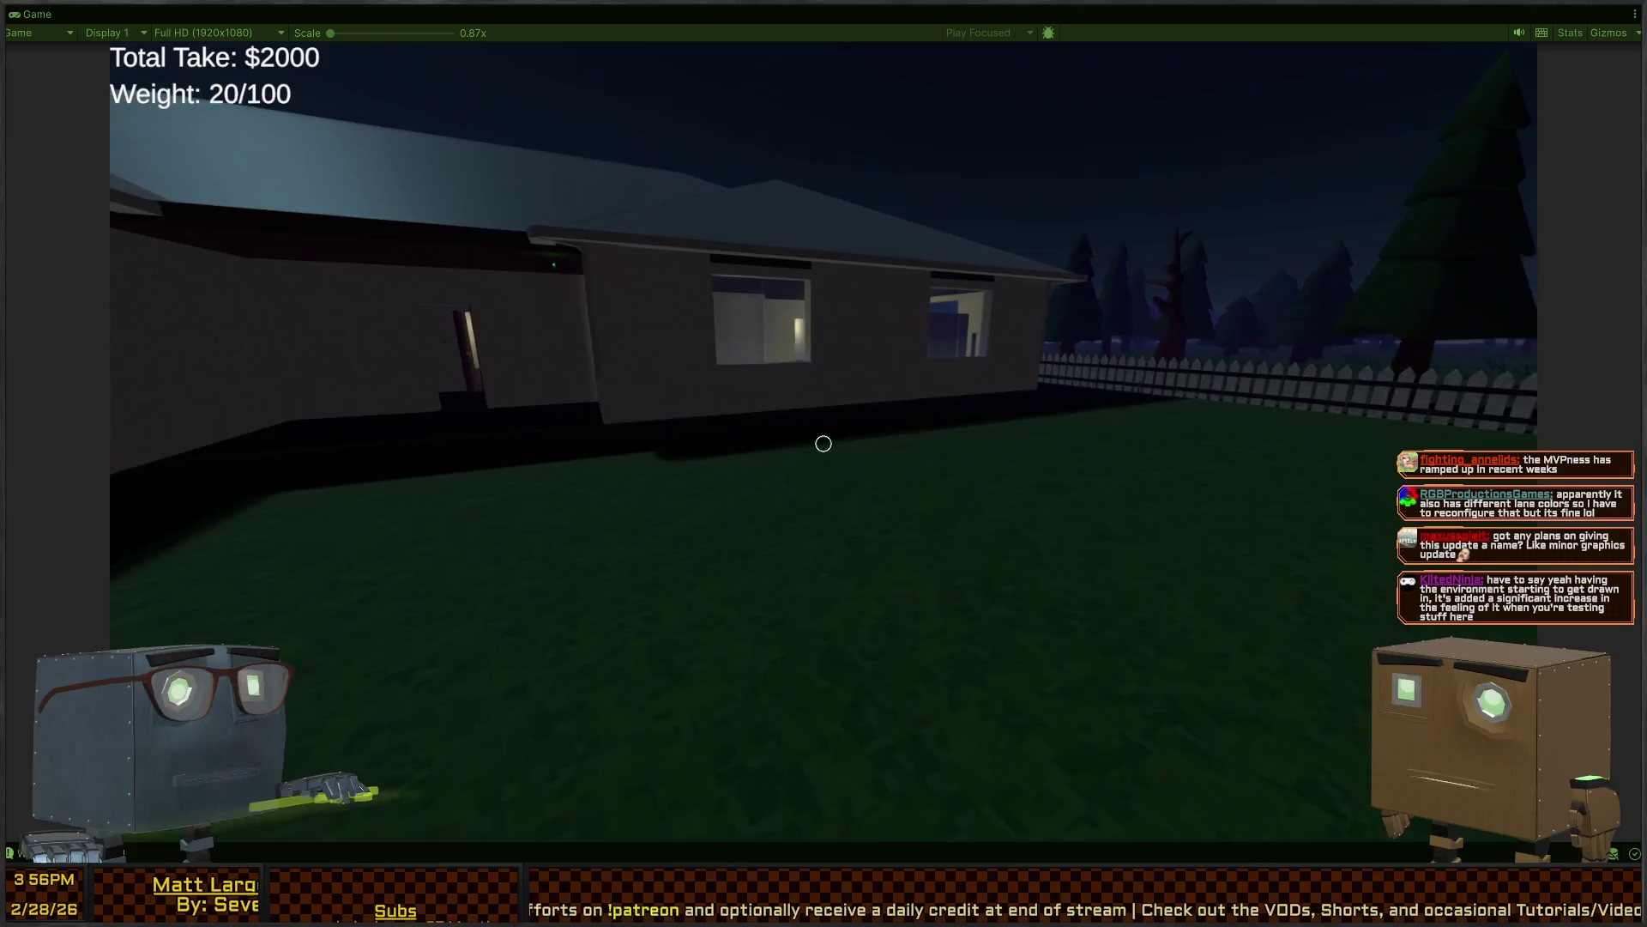
key(w)
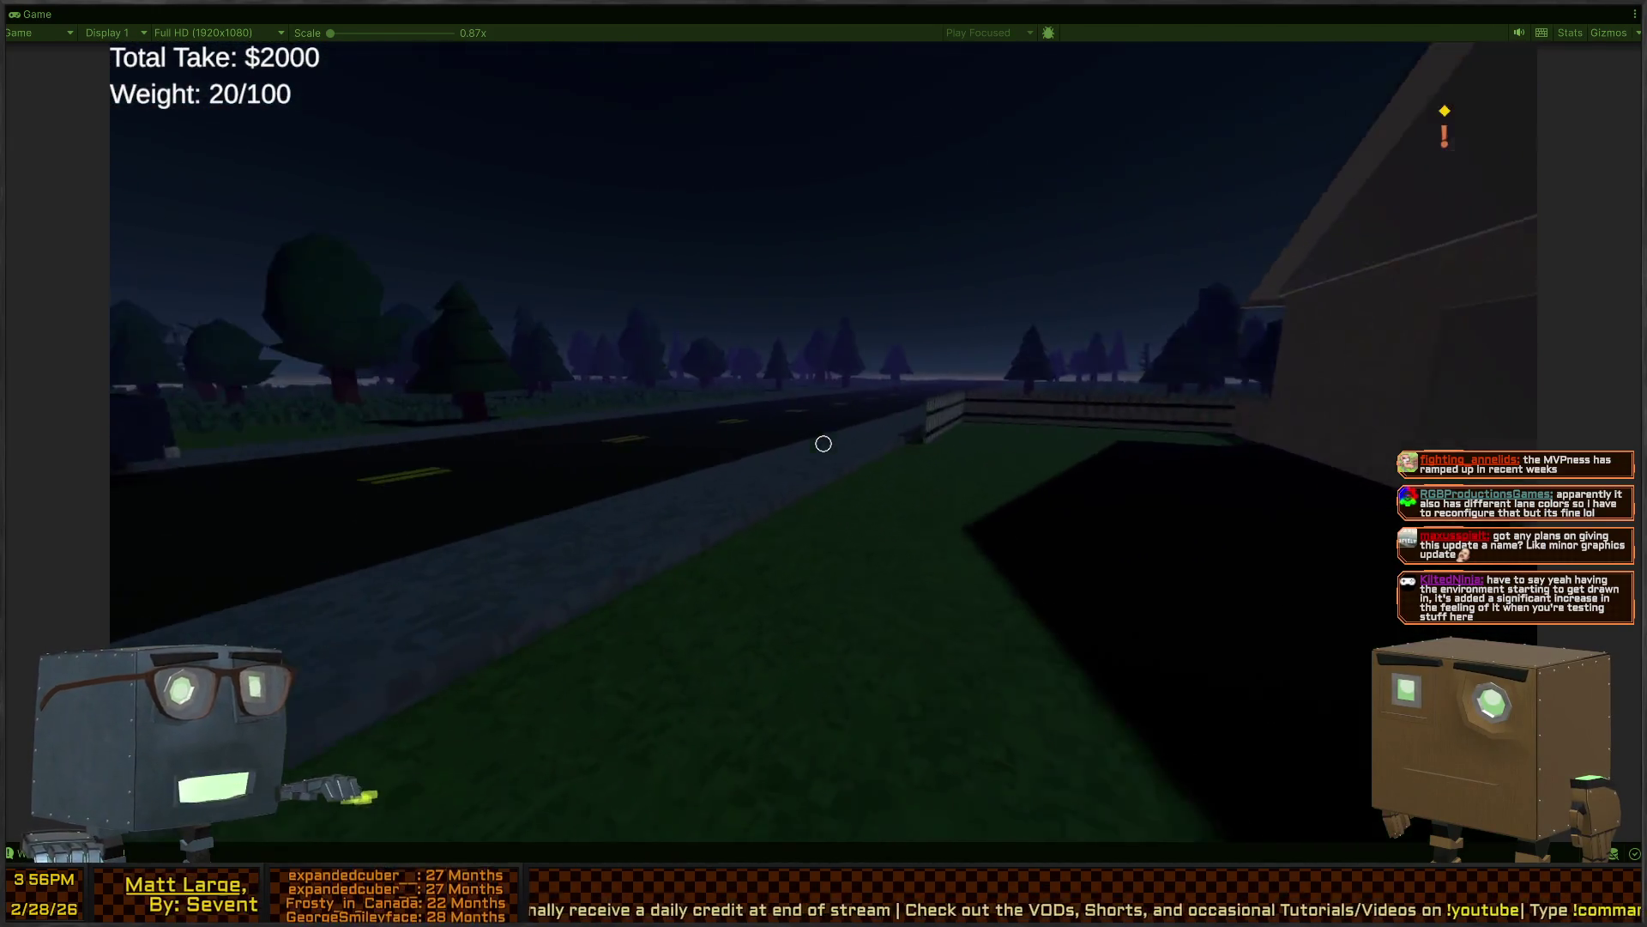
key(r)
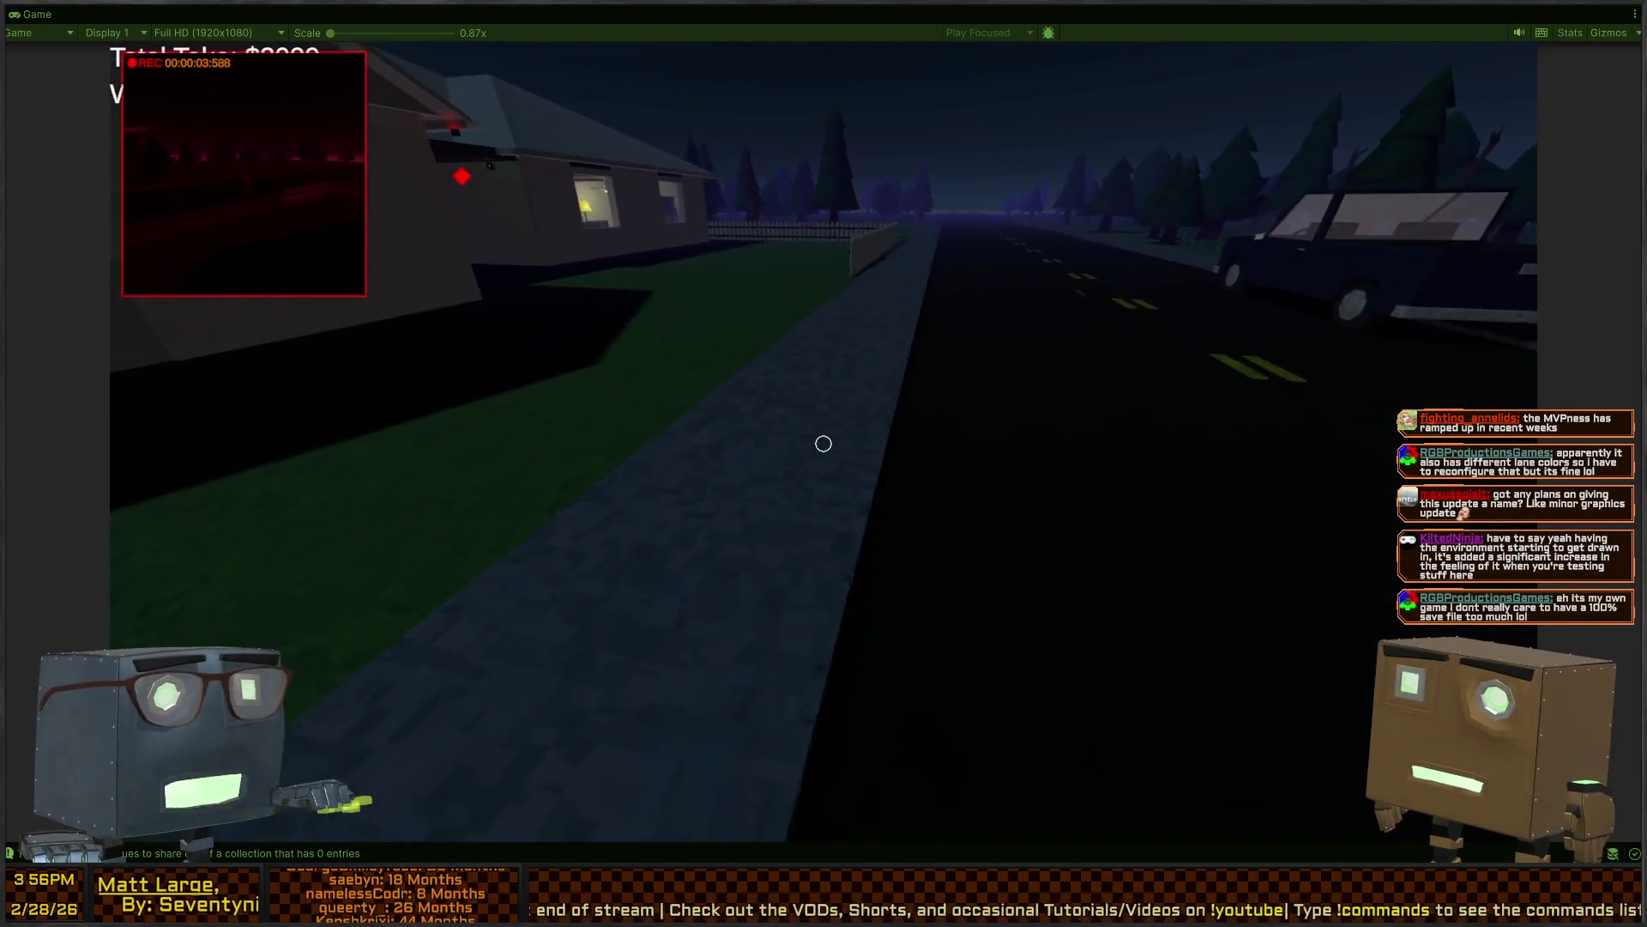
key(w)
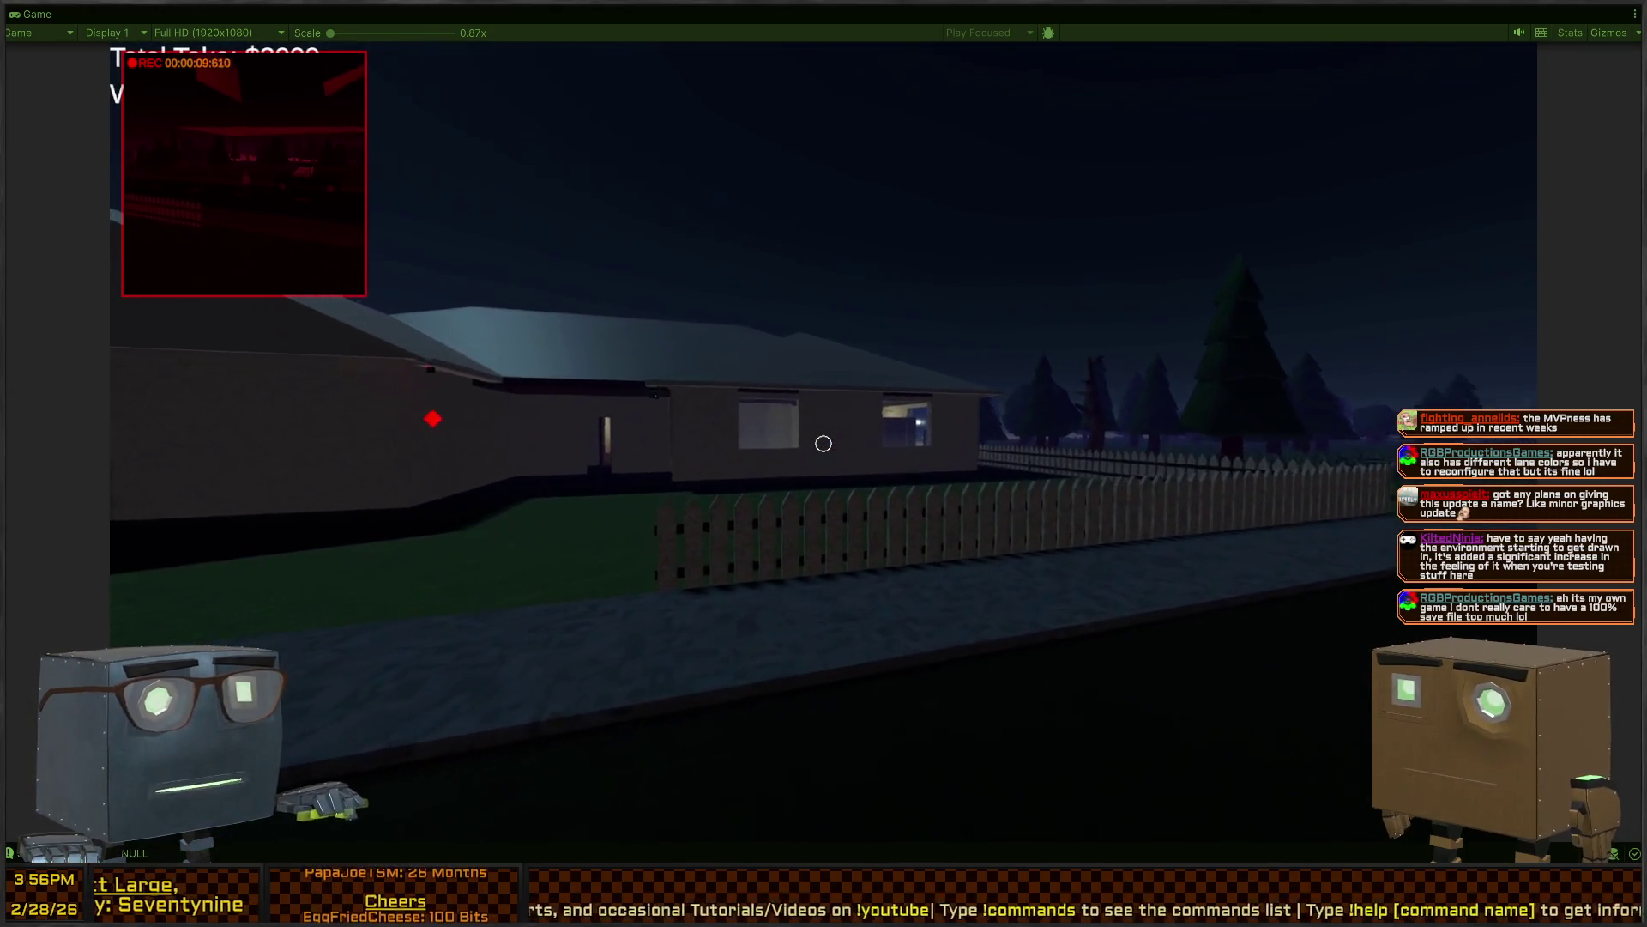
key(w)
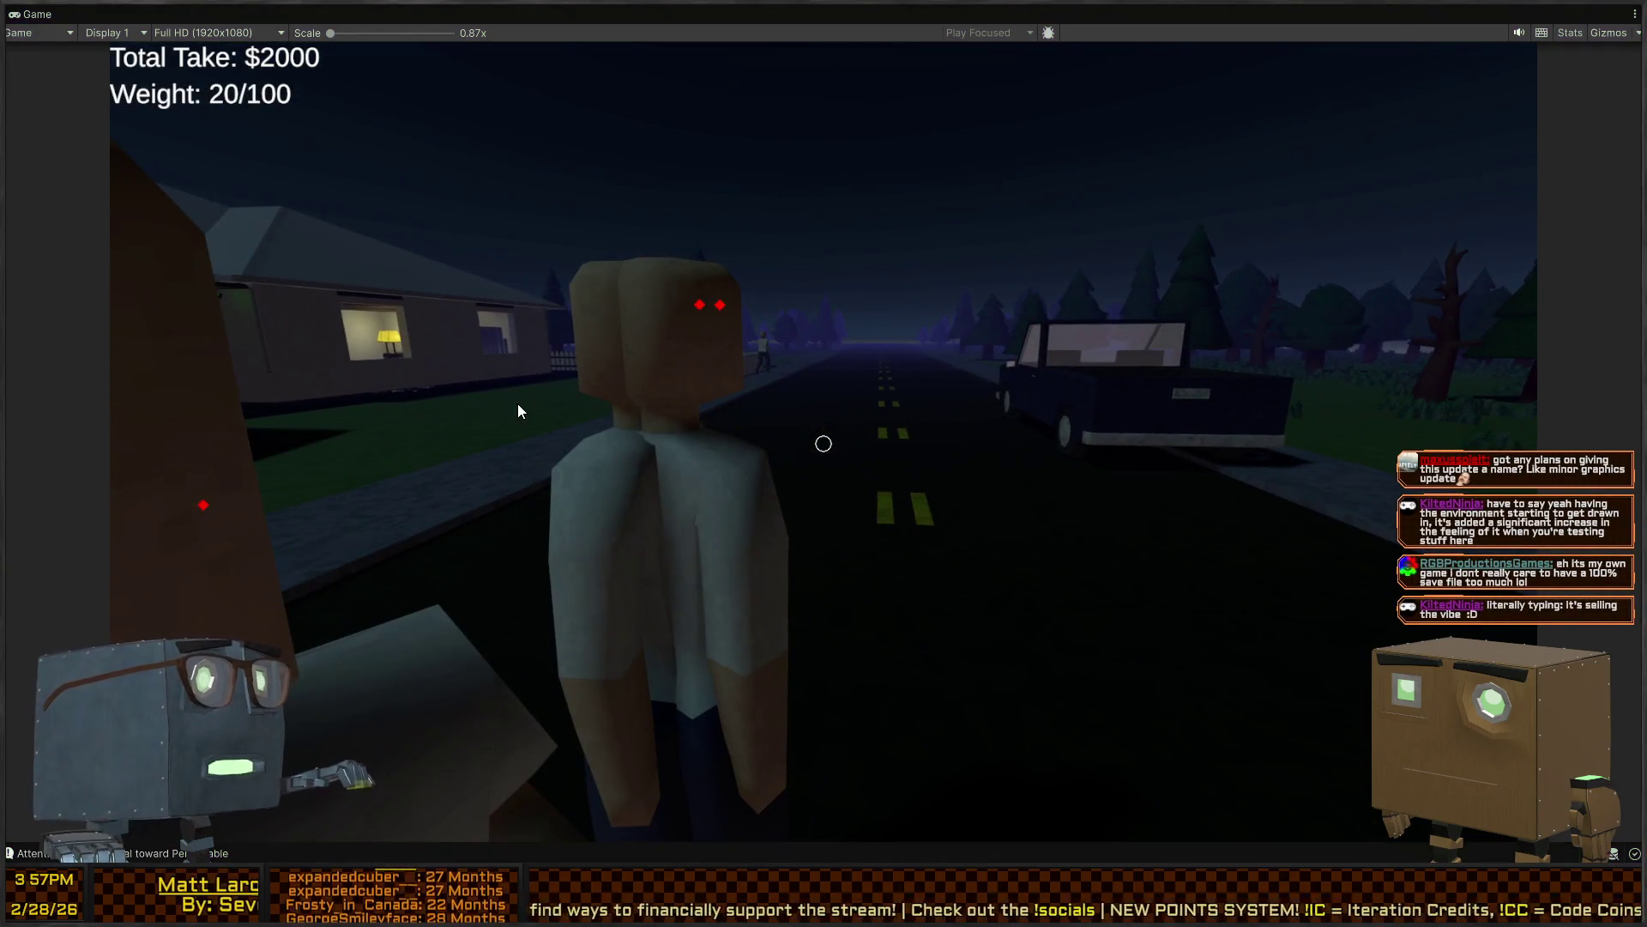
key(Escape)
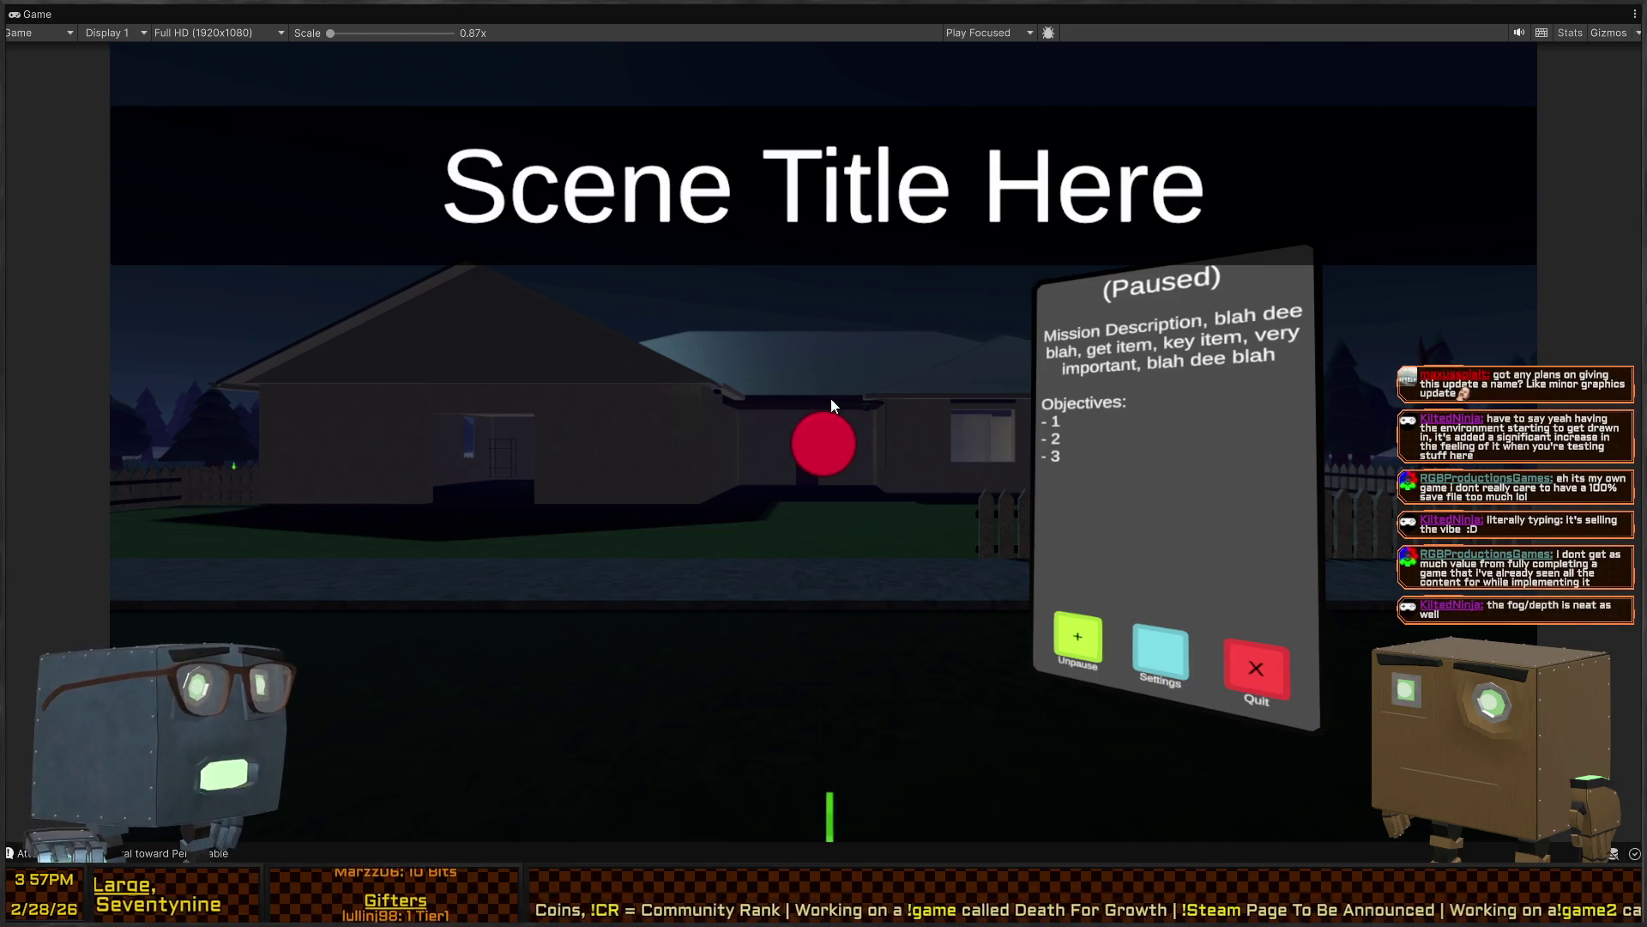
Fly the Scene camera out to the road, then re-maximize the Game view and unpause
key(shift+space)
mouse_move(1248, 318)
mouse_down()
mouse_move(1603, 283)
mouse_move(404, 357)
mouse_move(1254, 307)
mouse_move(955, 300)
mouse_up()
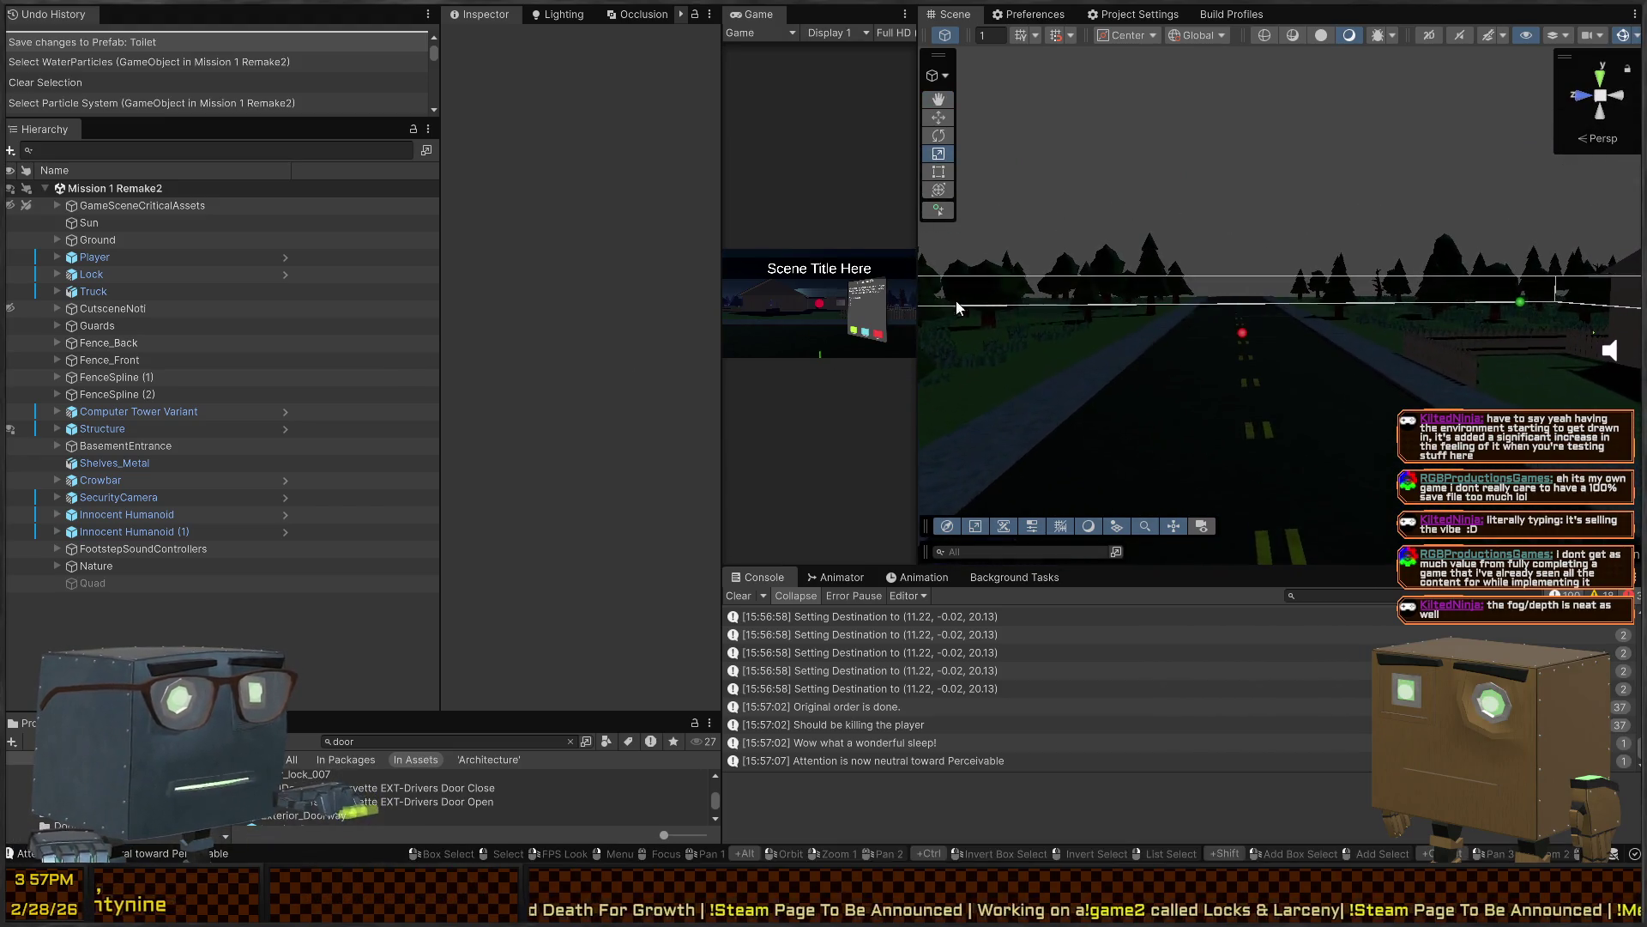
key(shift+space)
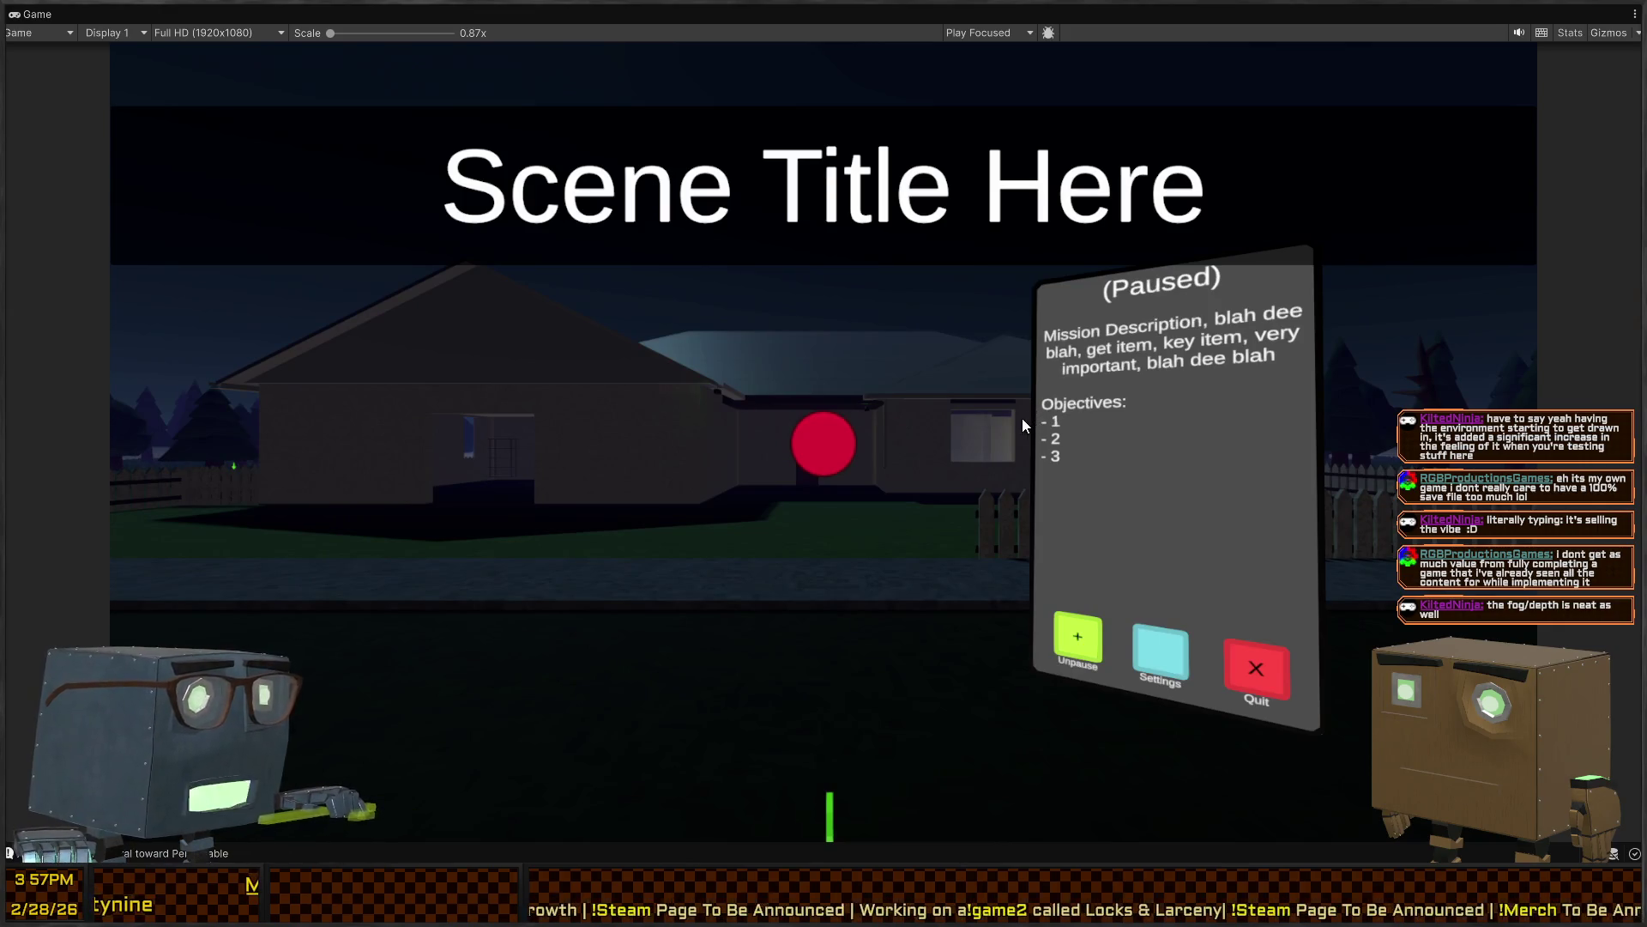
key(Escape)
Walk along the road past the vehicle and turn toward the house to find the crowbar
key(w)
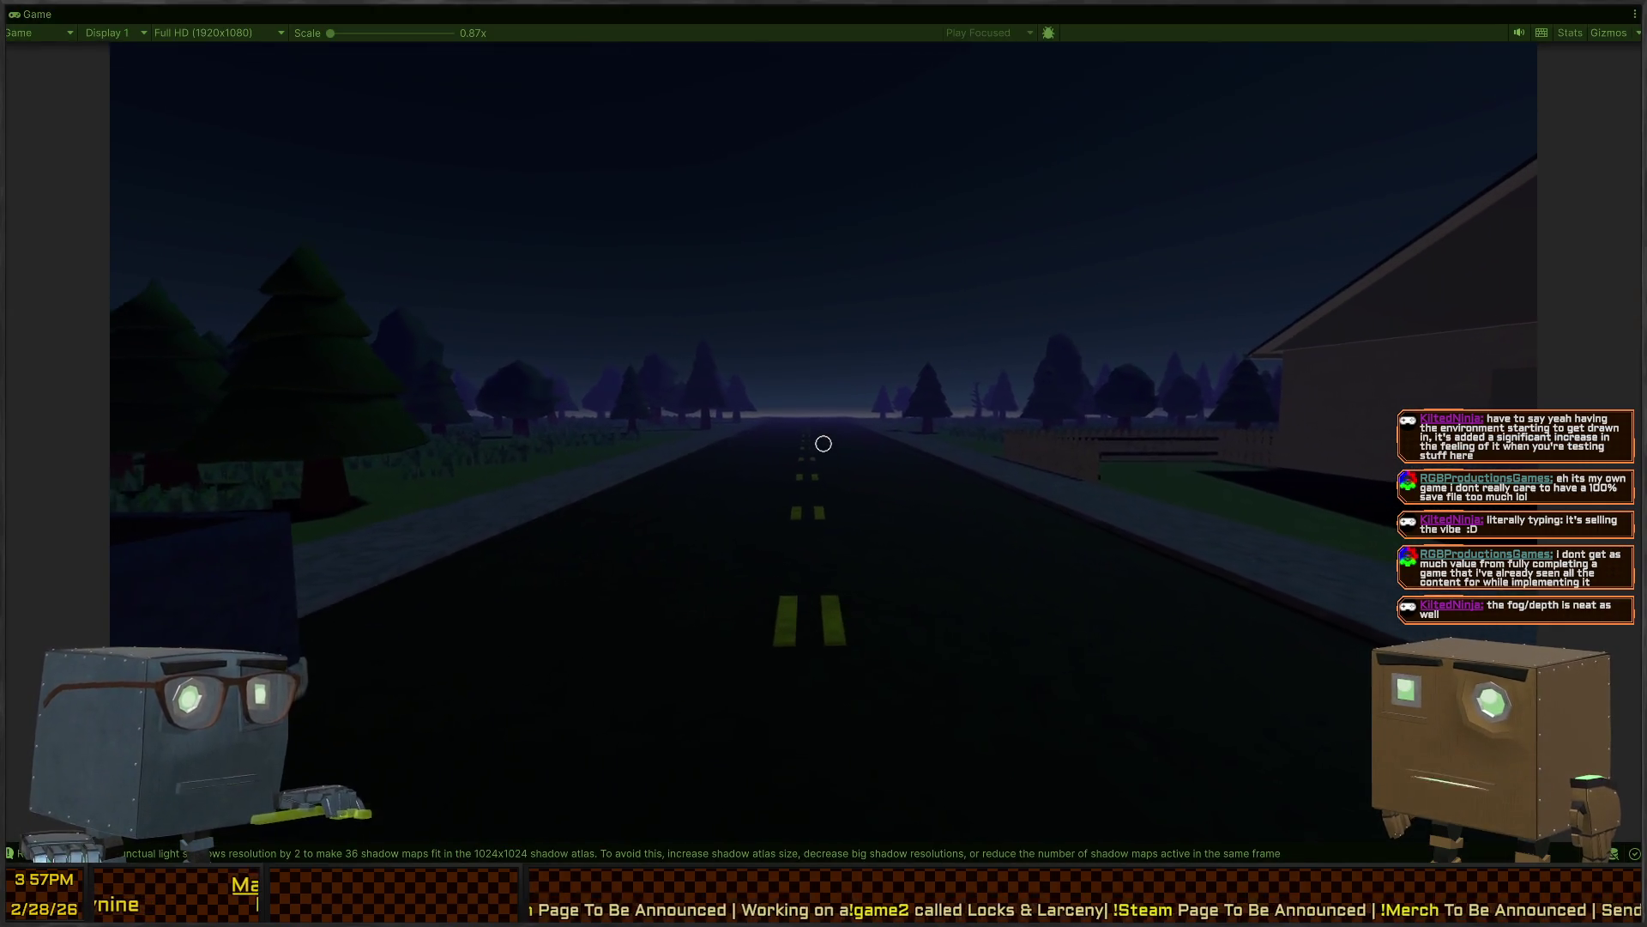
key(w)
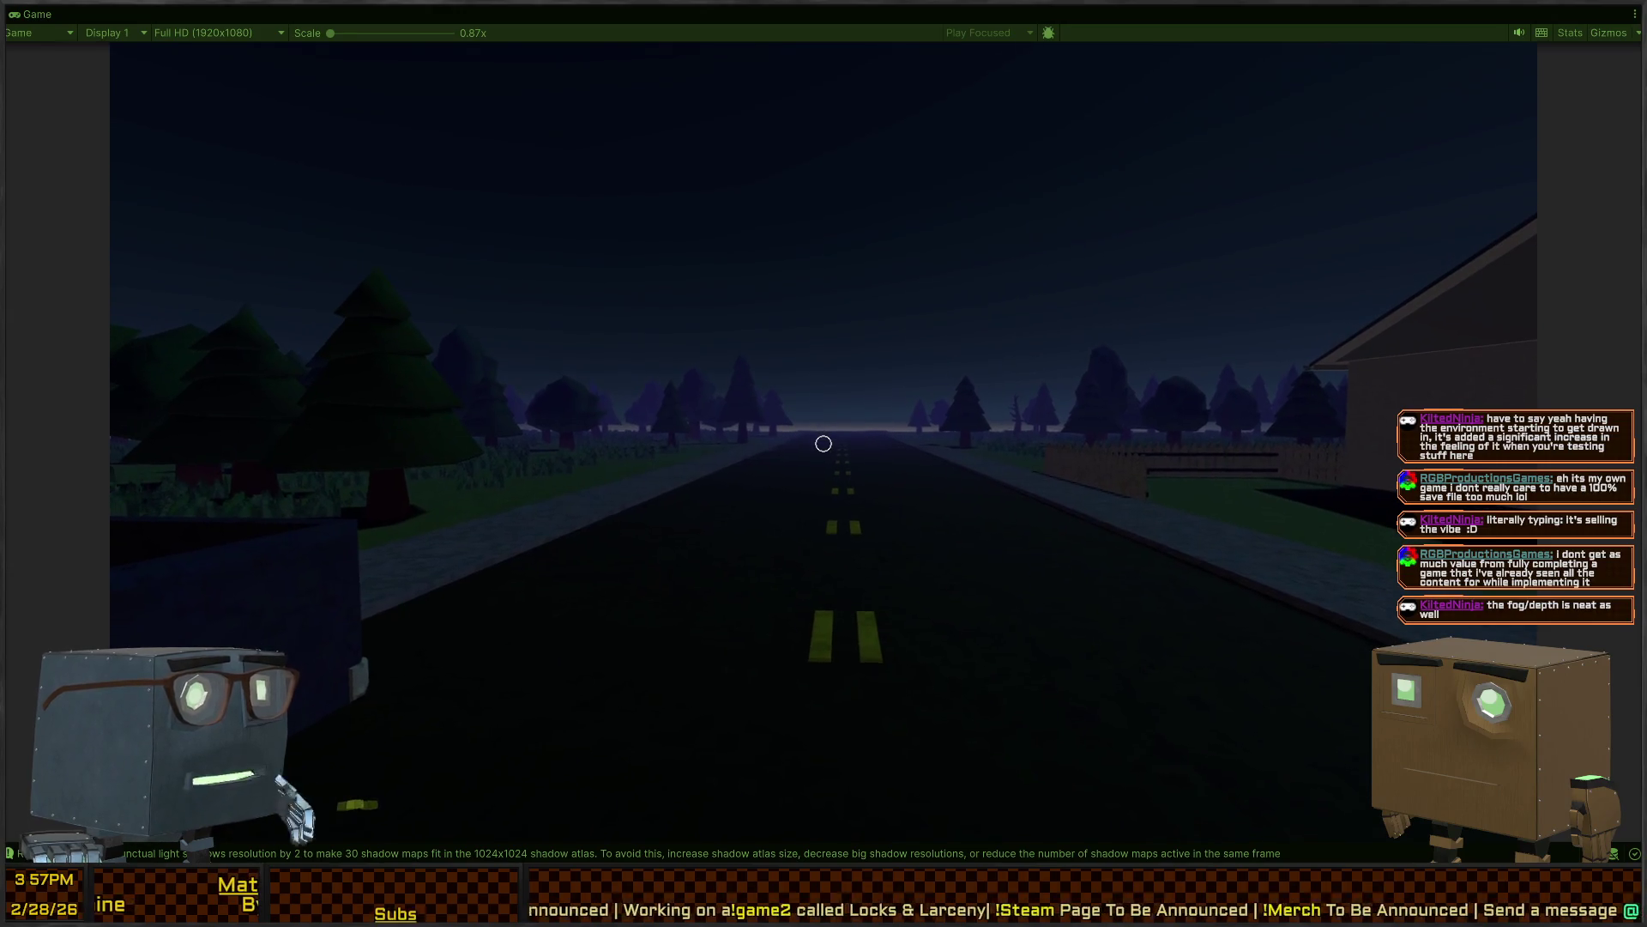
key(w)
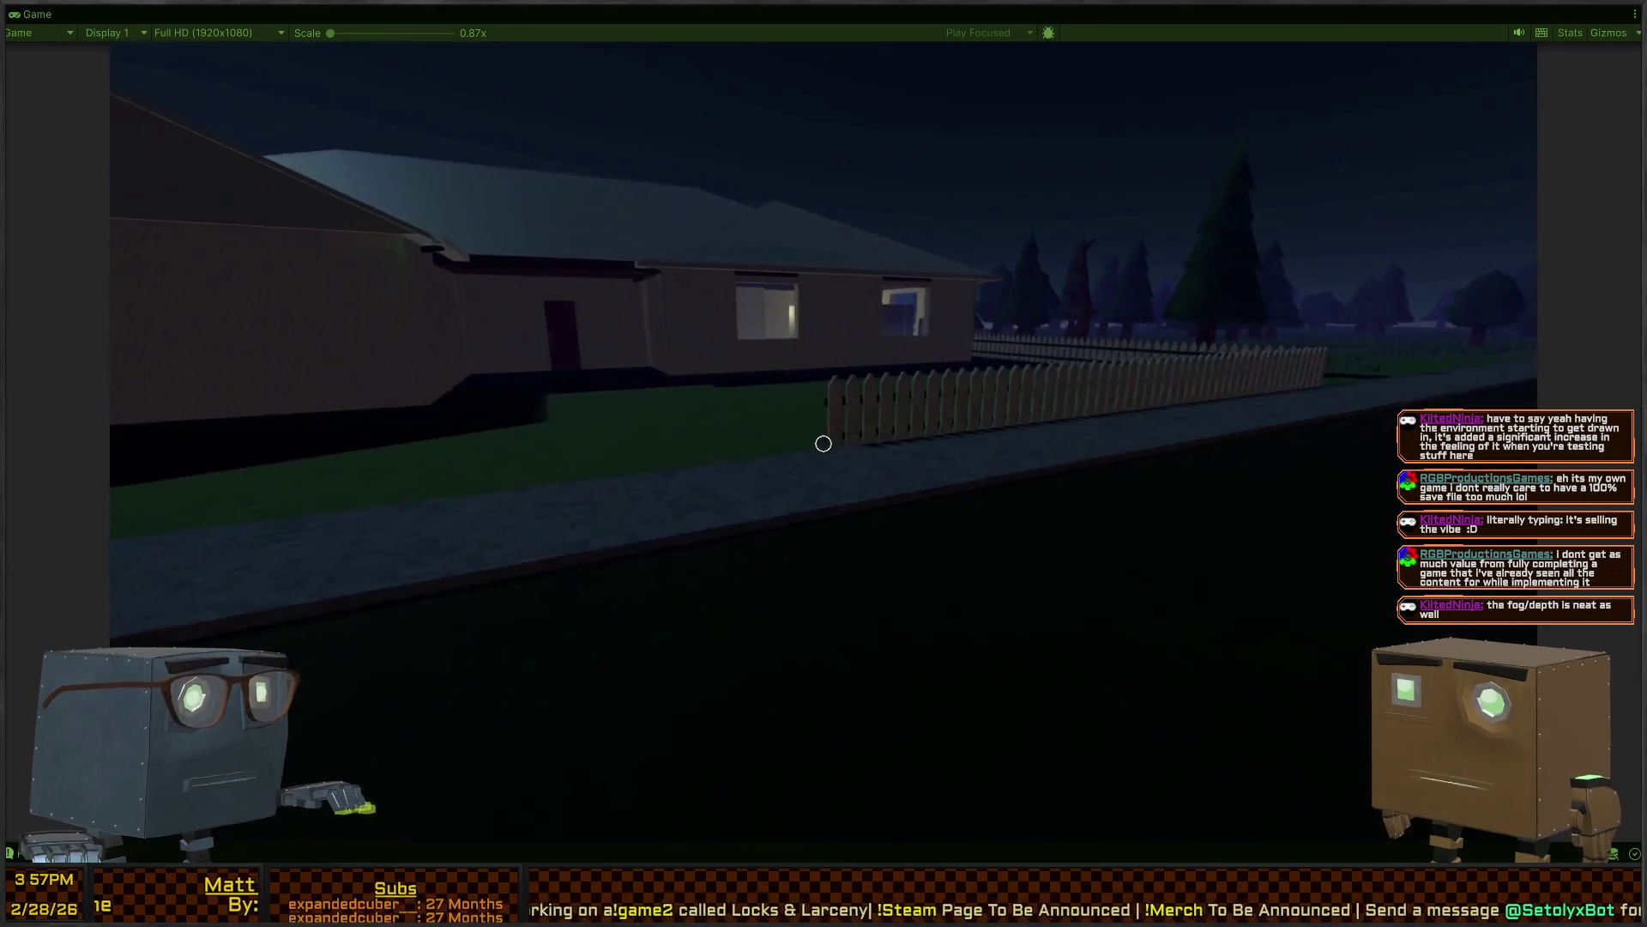
key(w)
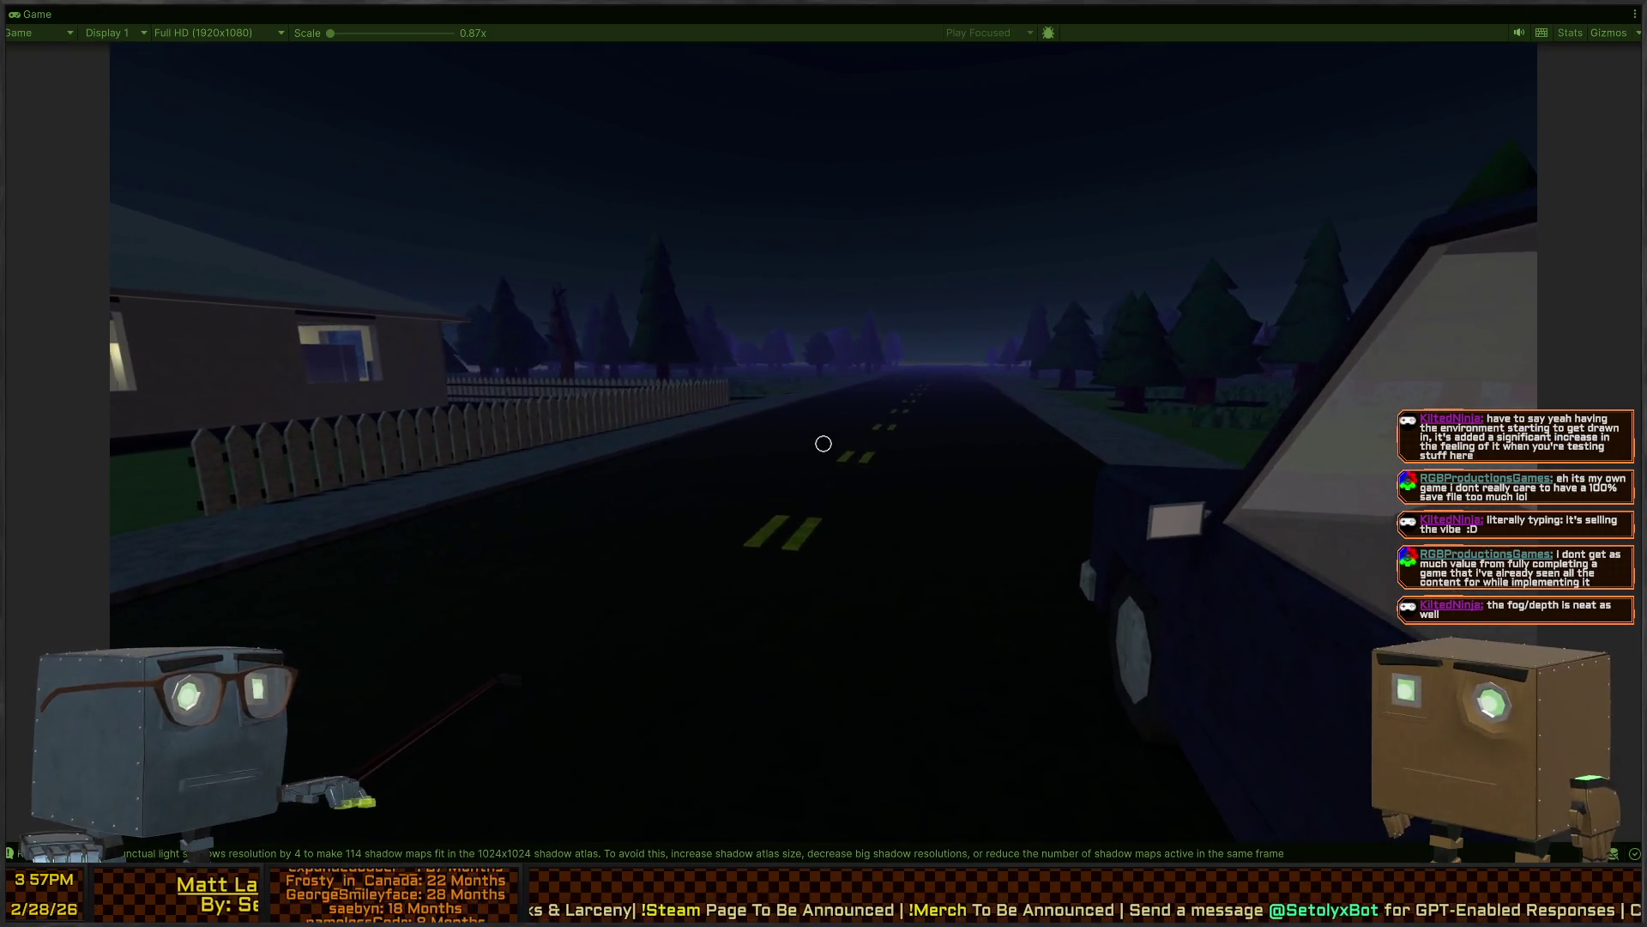
key(w)
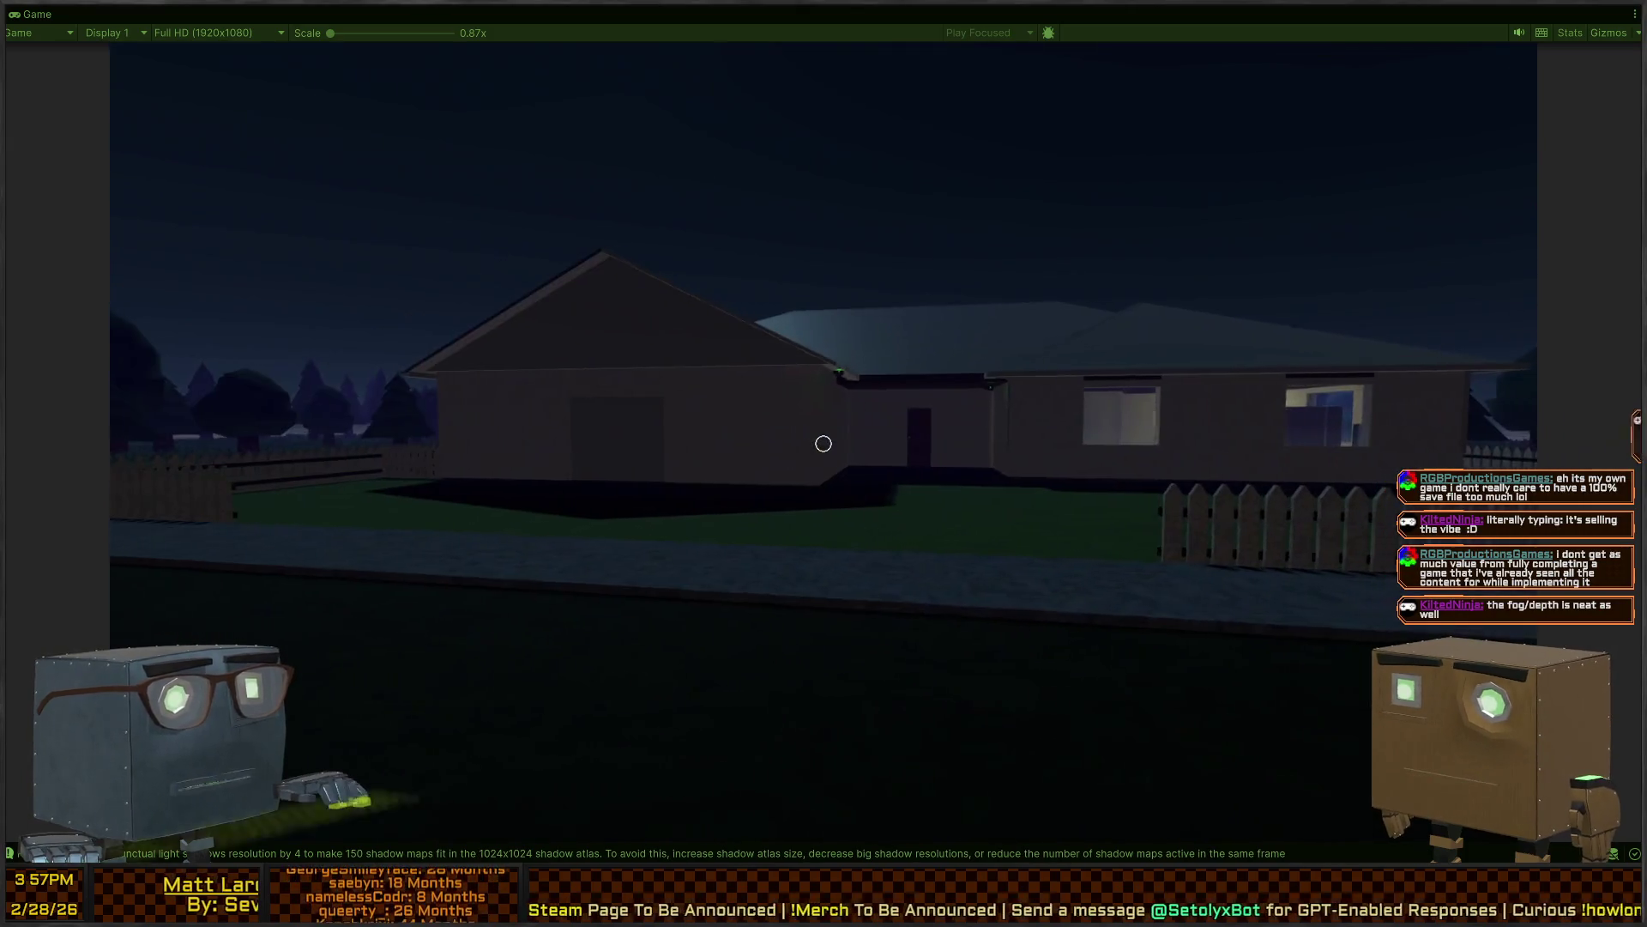
key(w)
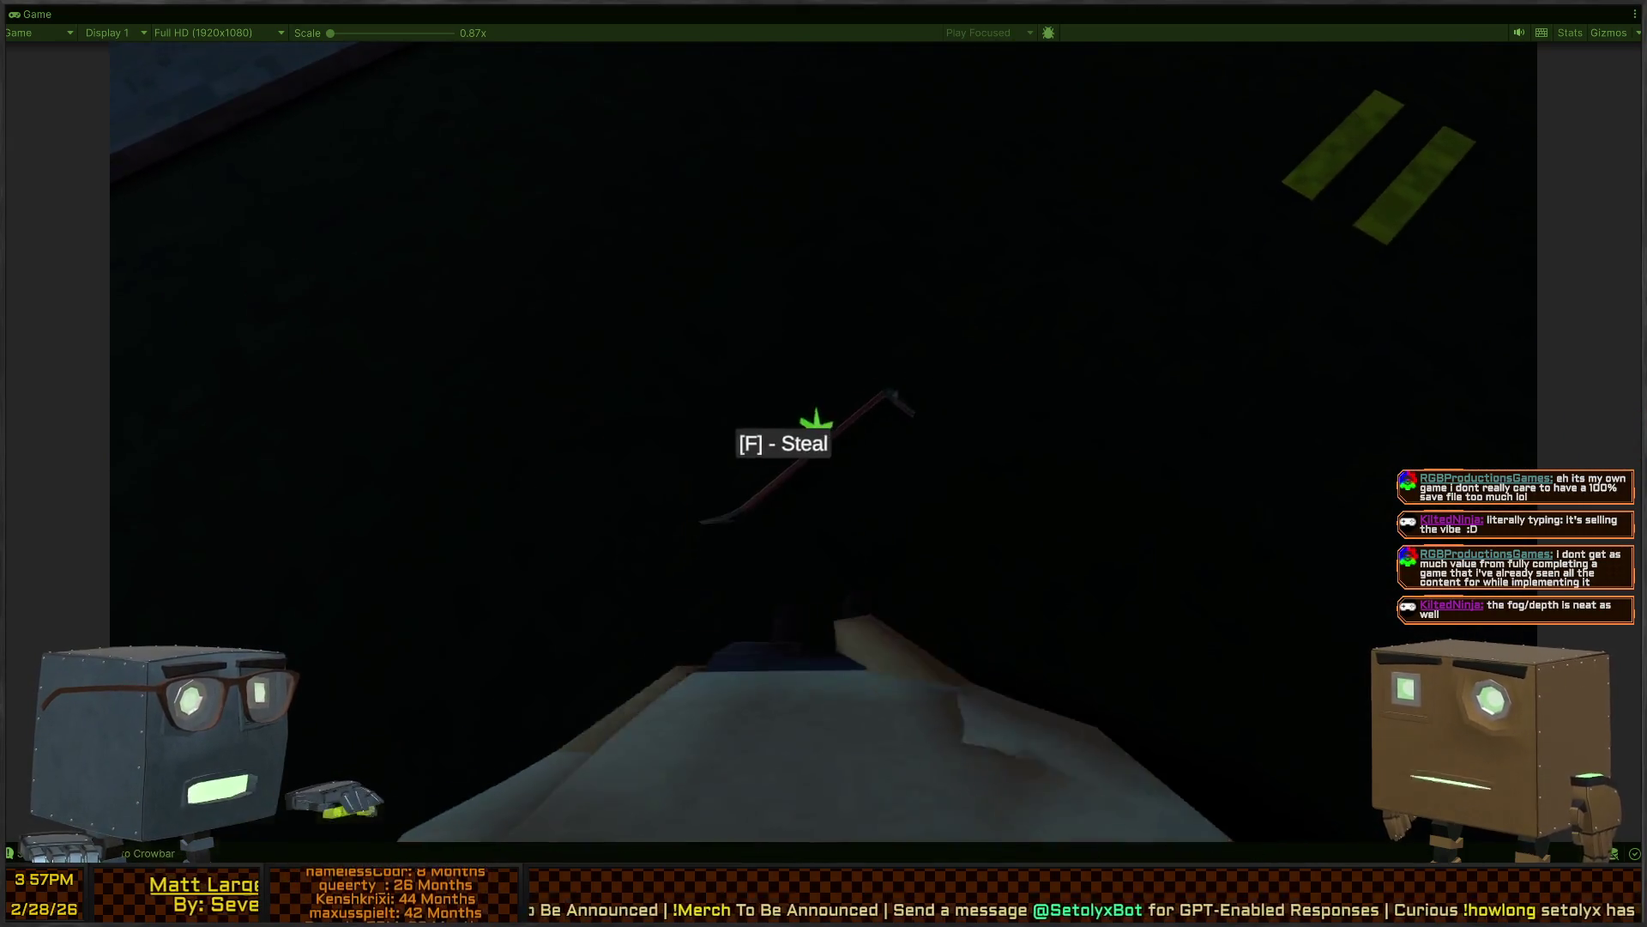
Steal the crowbar, swing it, and walk across the lawn toward the house wall
key(f)
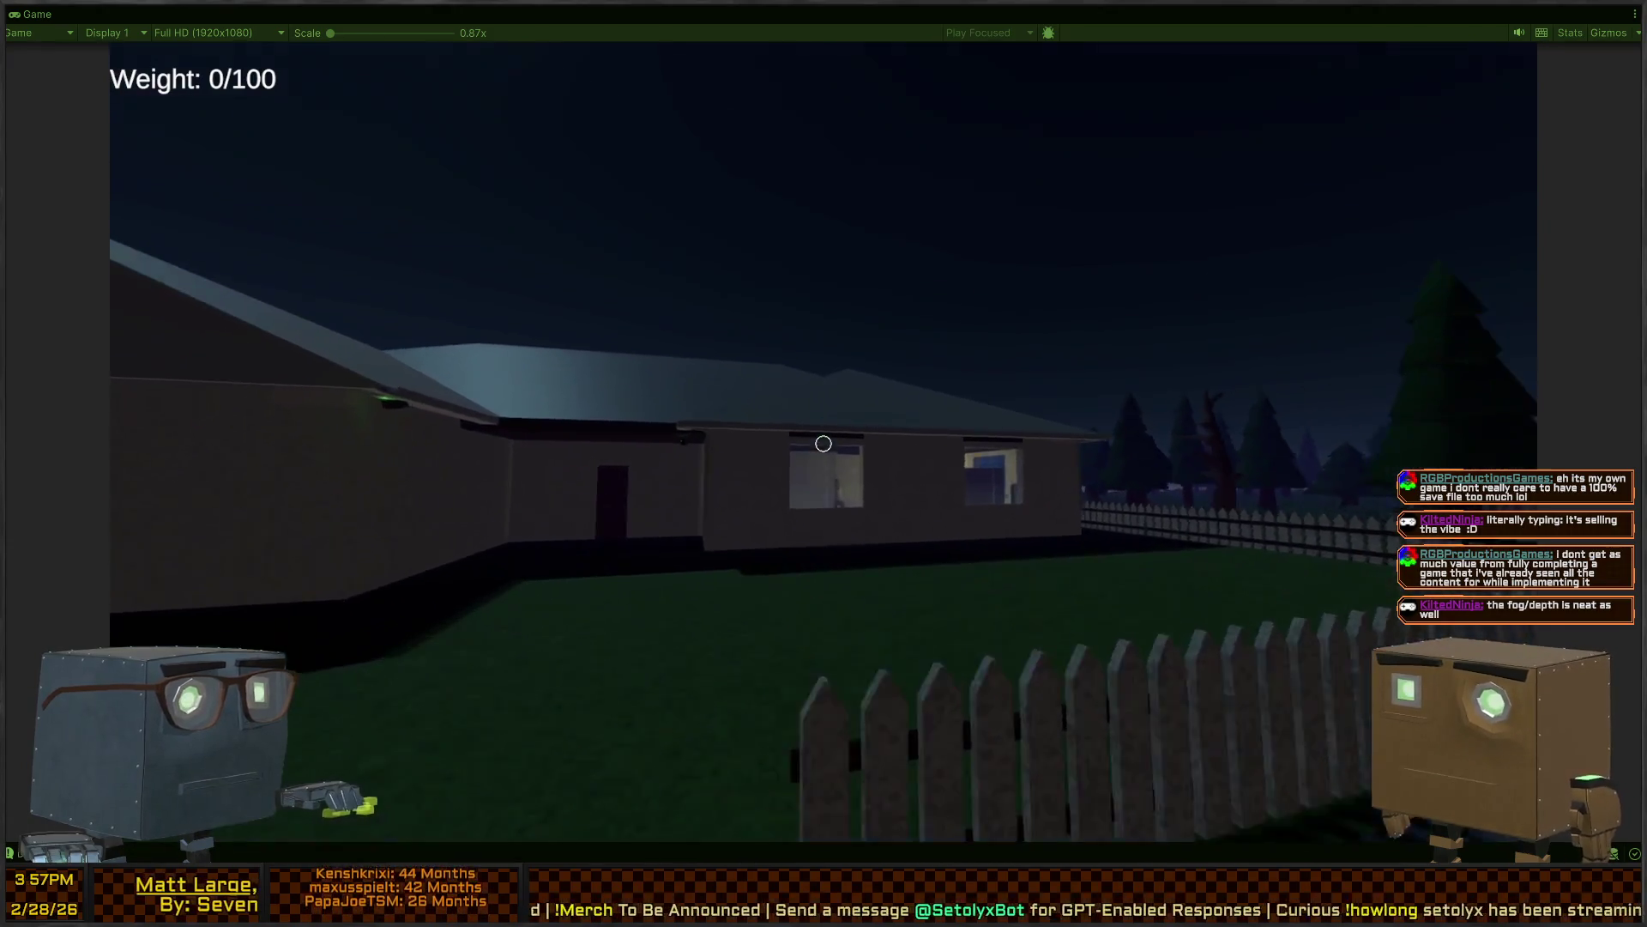
click(824, 443)
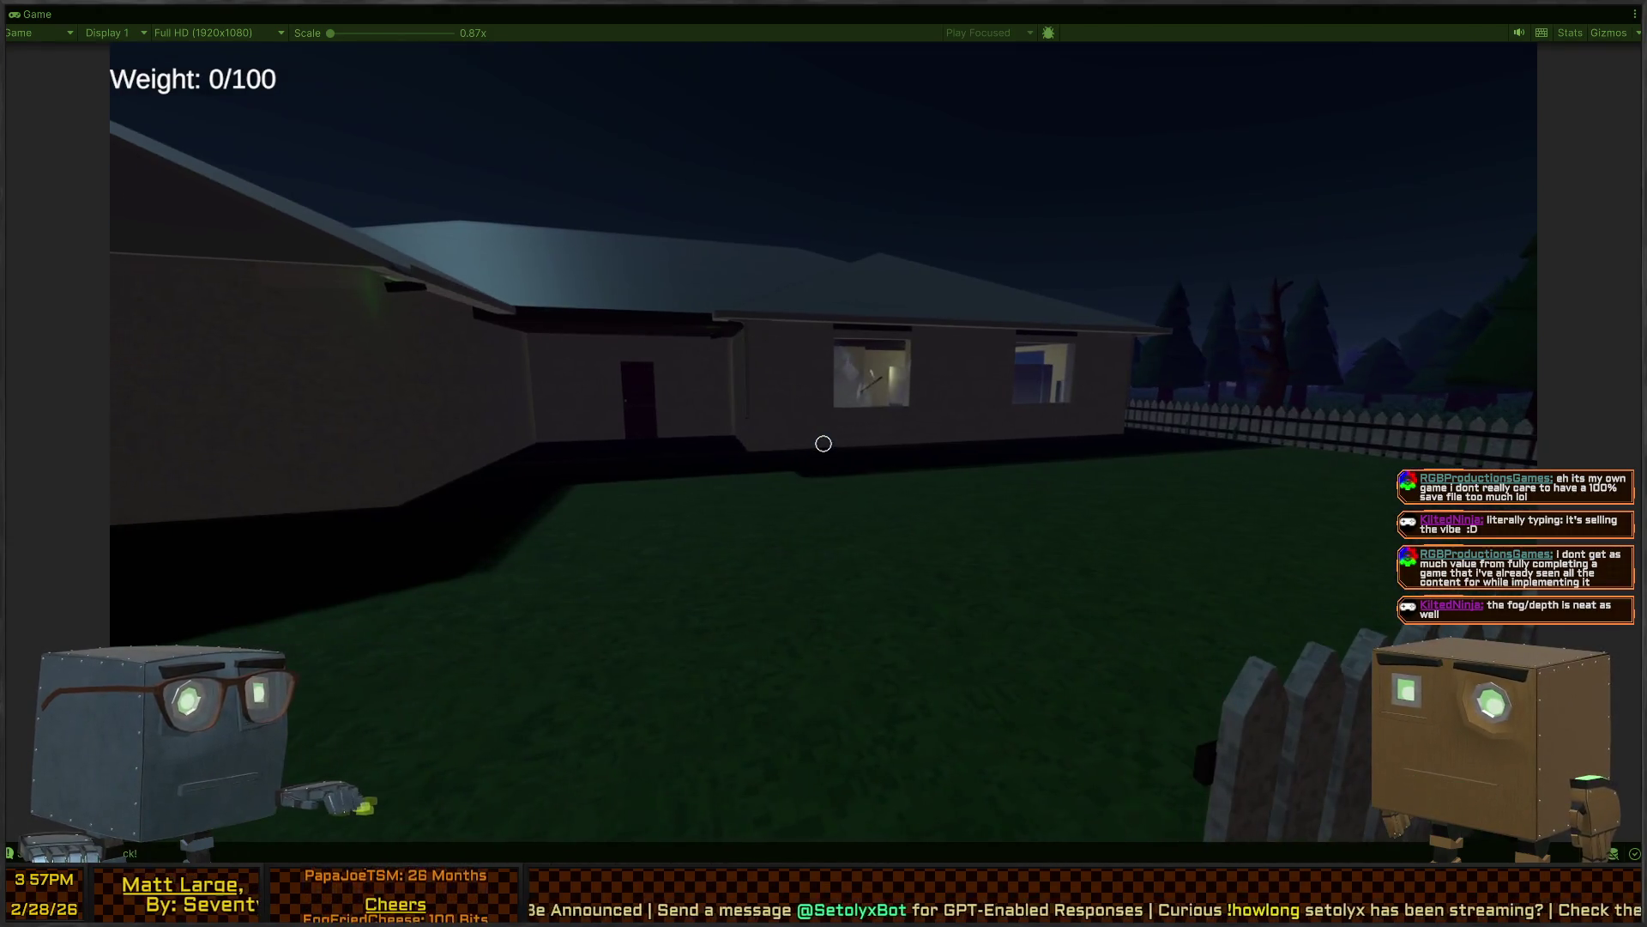
key(w)
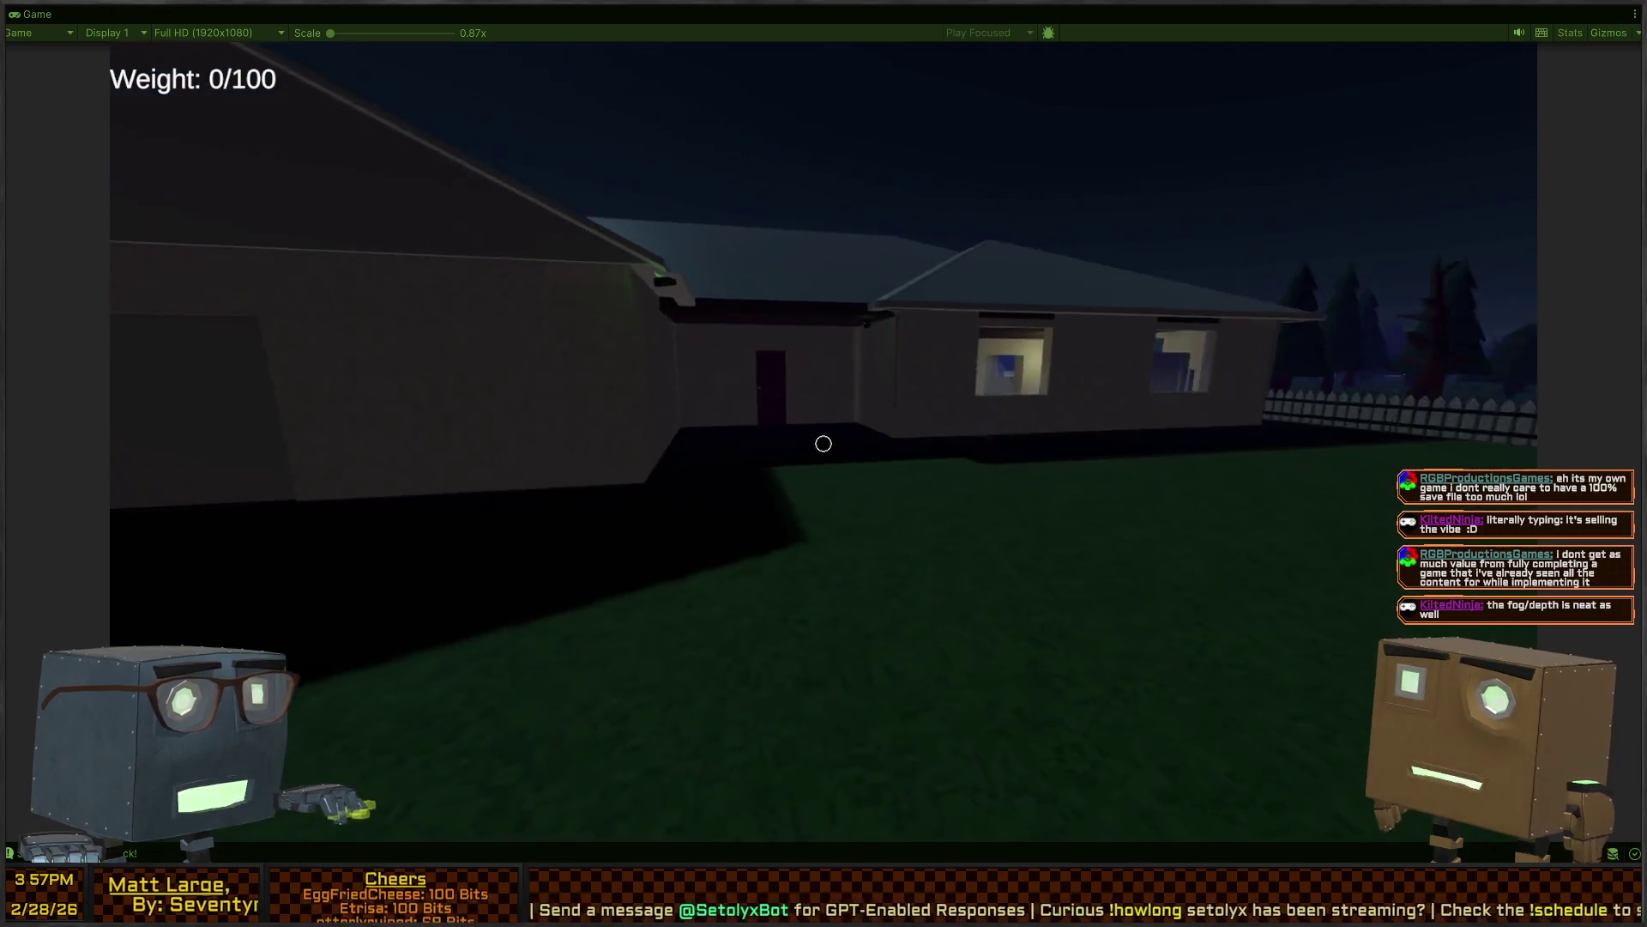
key(w)
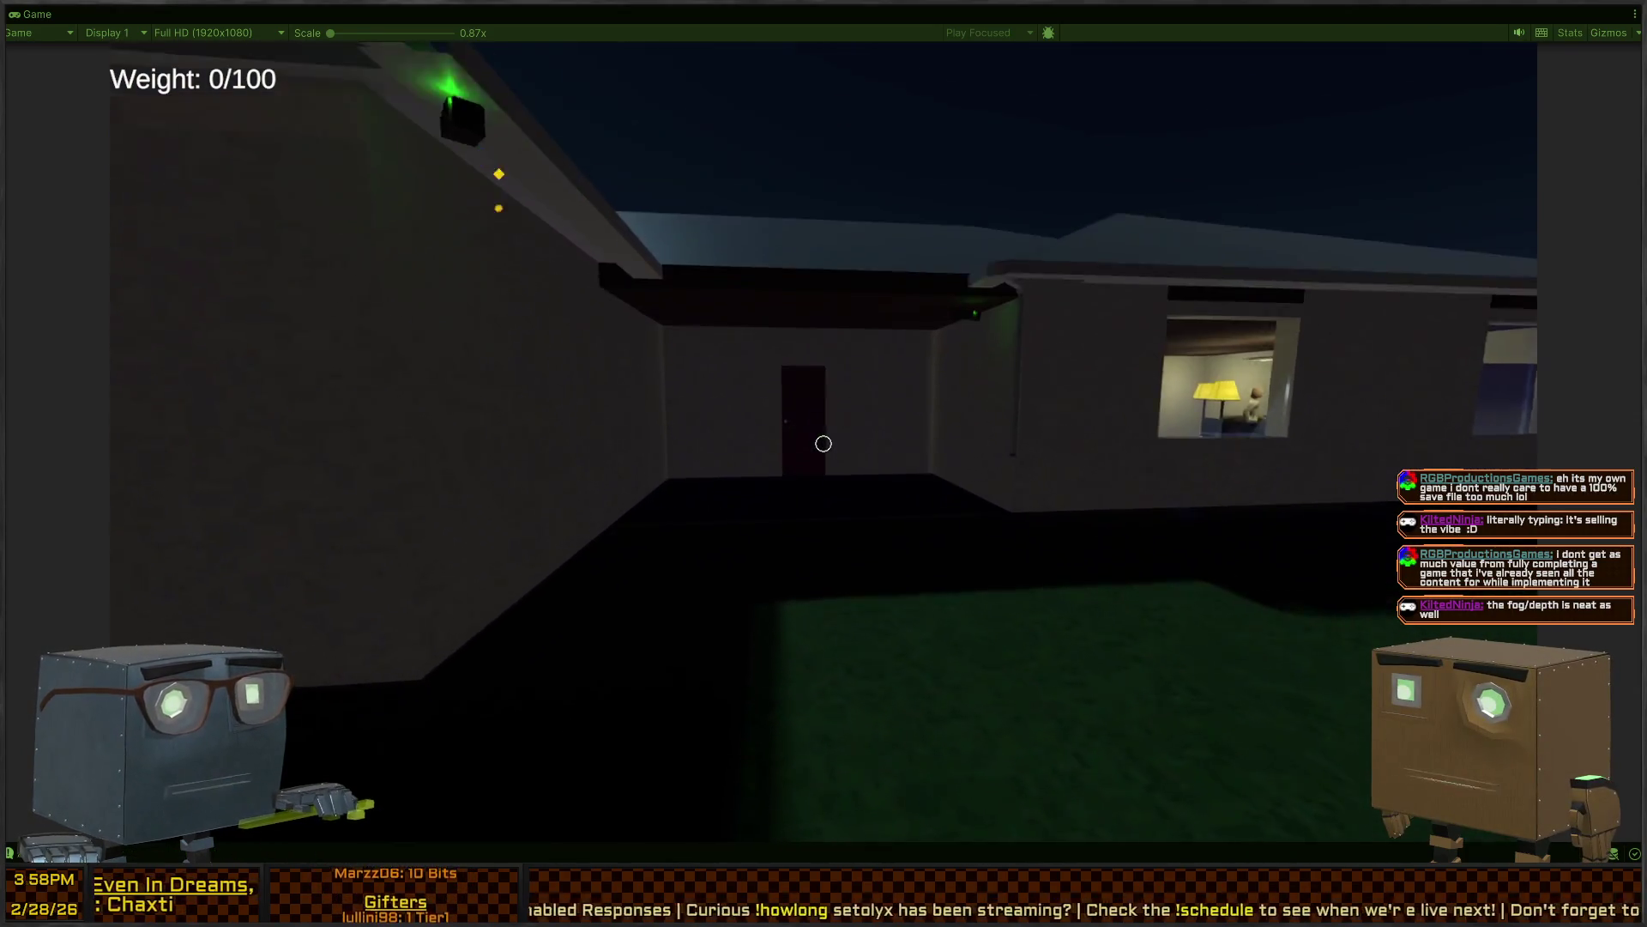
Enter through the side door into the lit room and continue into the lamp-lit hallway
key(w)
key(w)
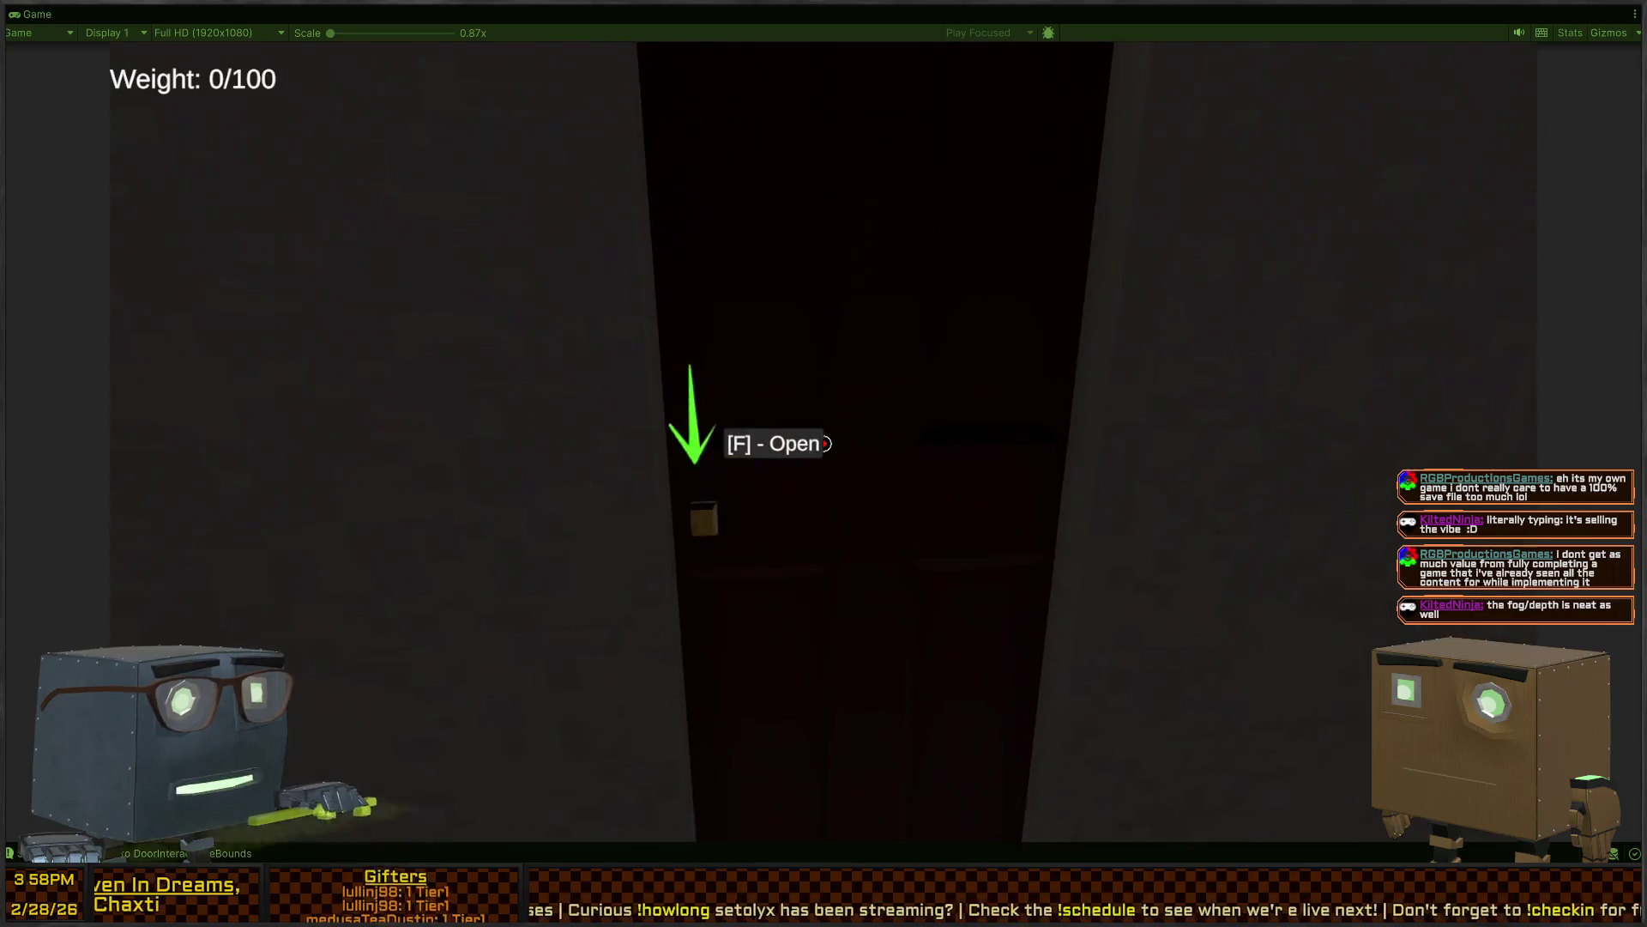
key(f)
key(w)
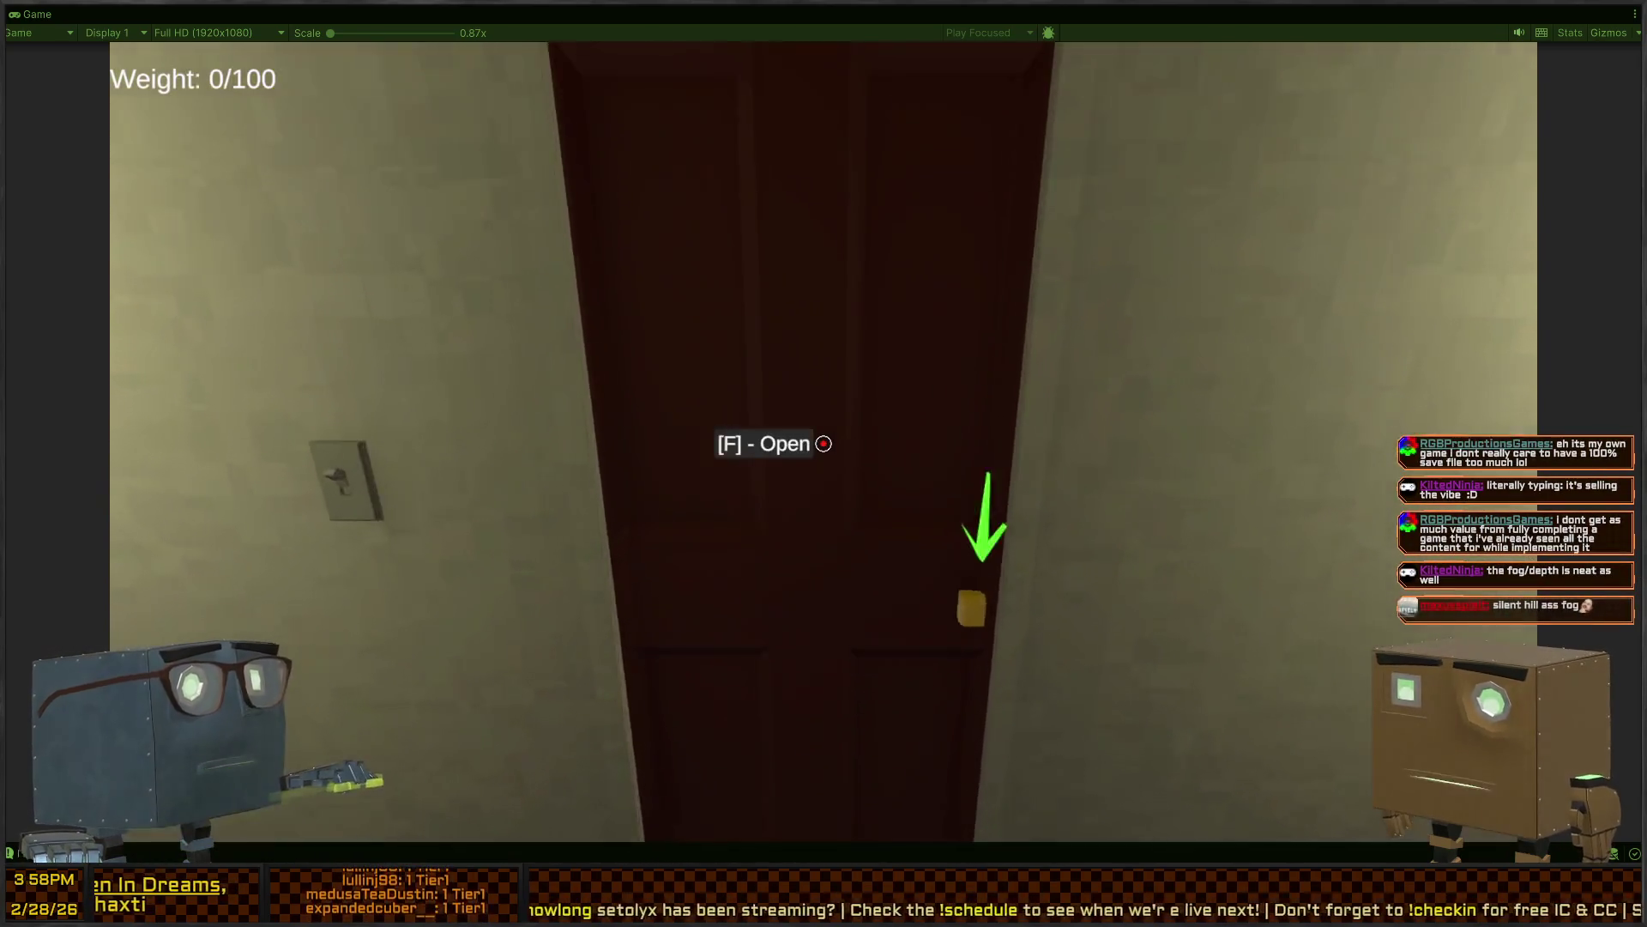
key(f)
key(w)
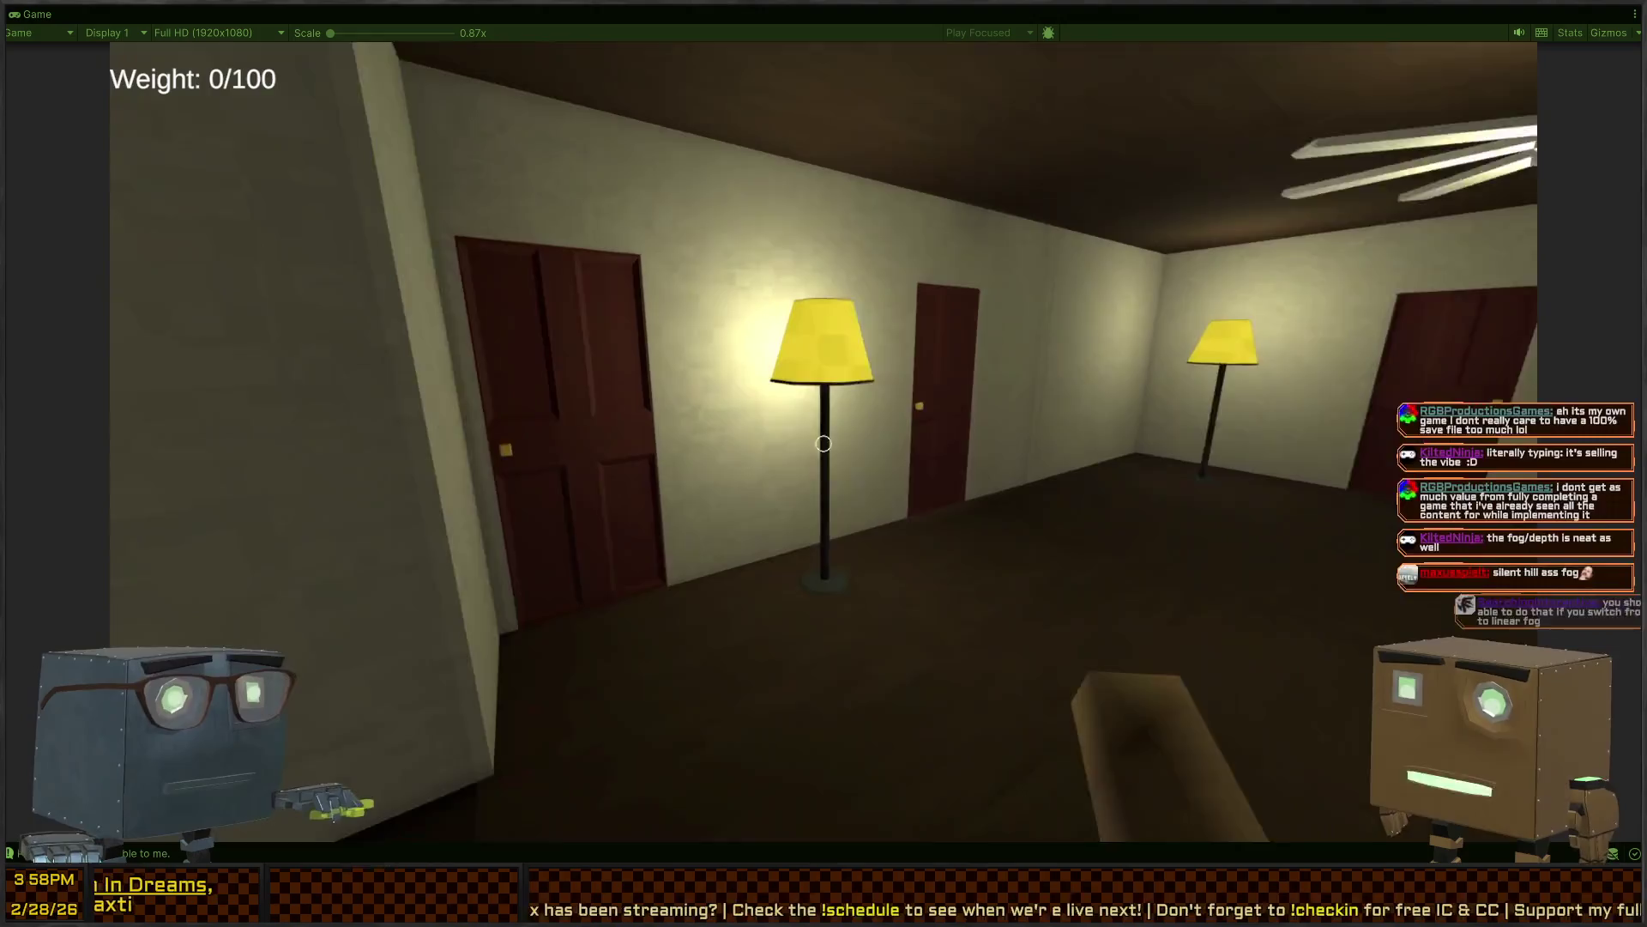
key(w)
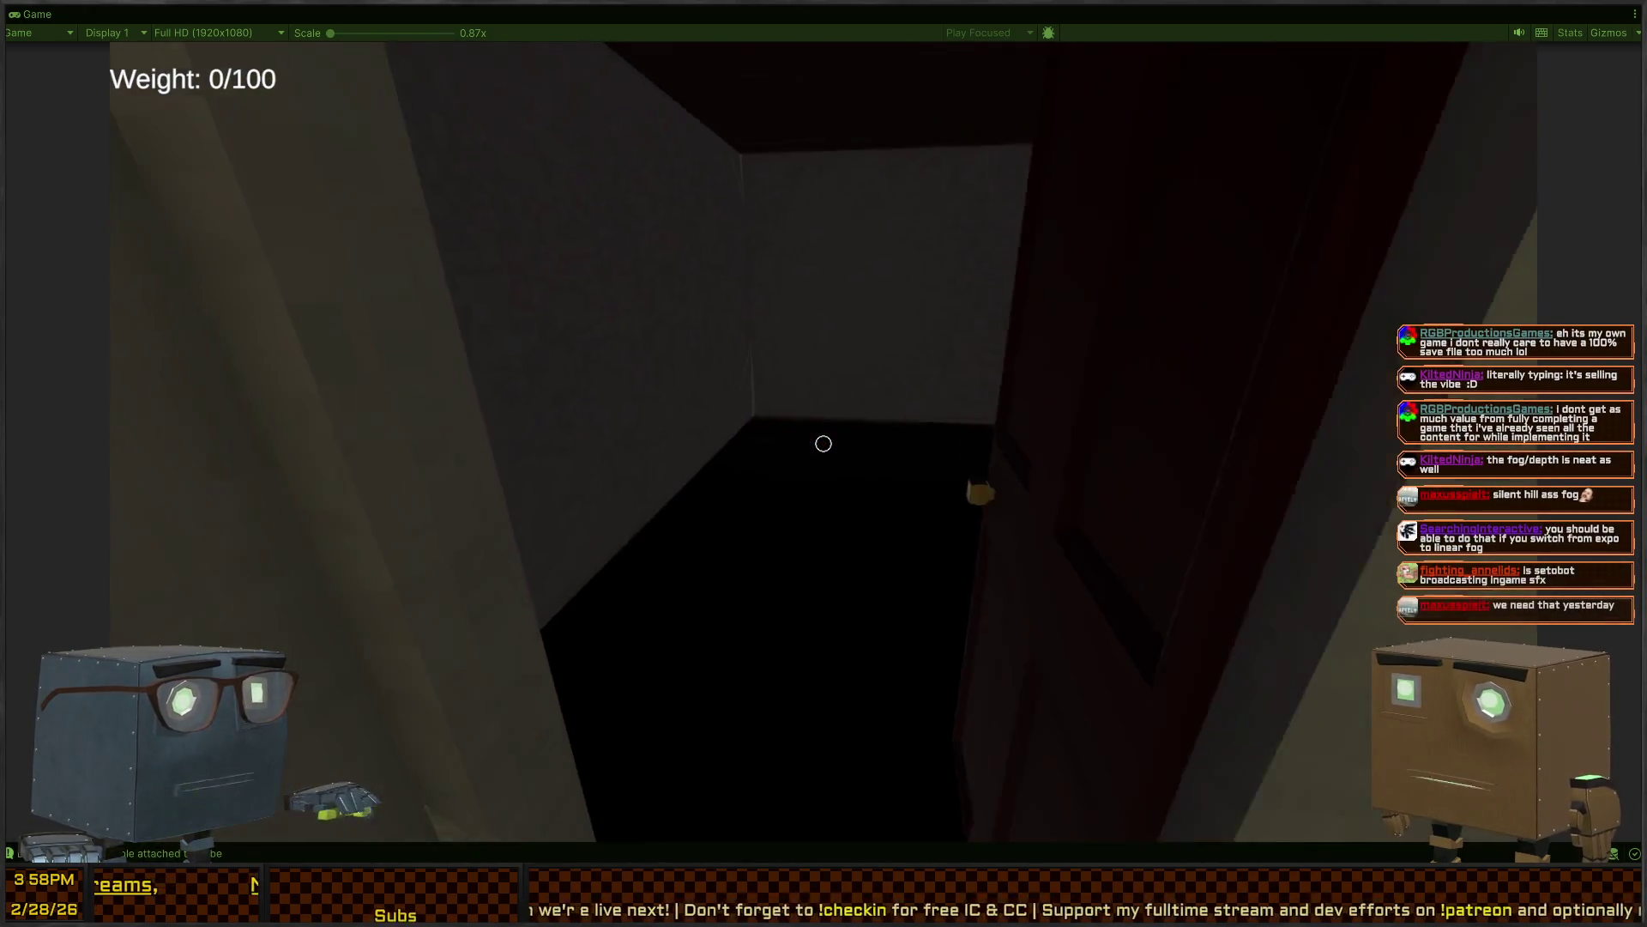
Climb the stairs to the attic, come back down and open the far door onto the yard
key(w)
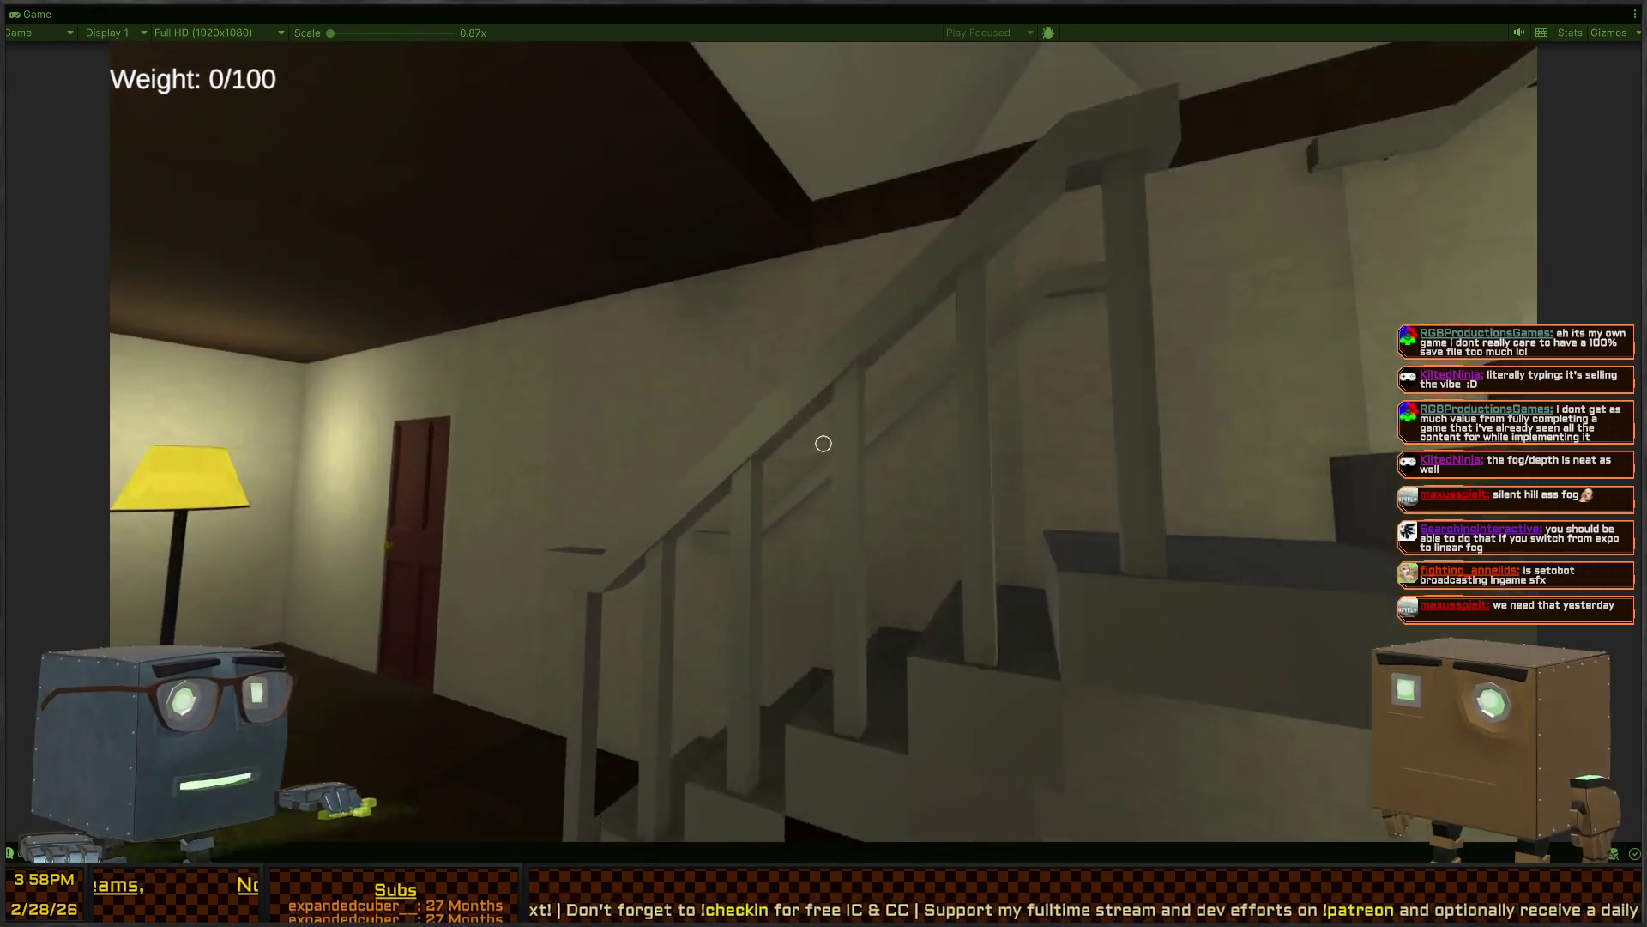
key(w)
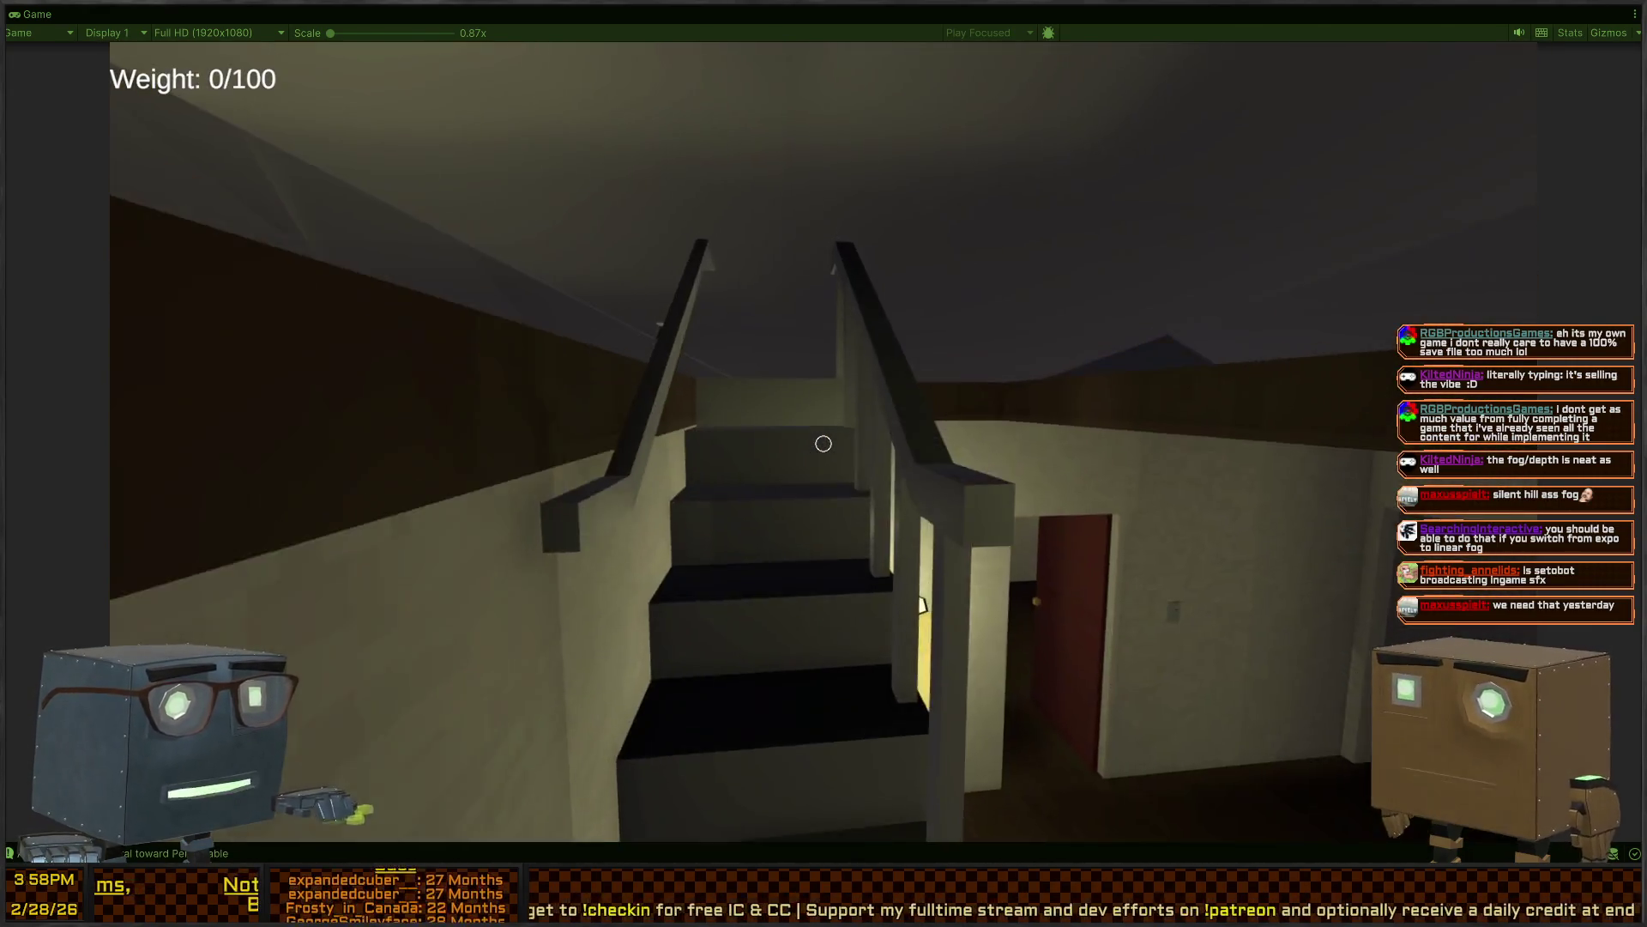
key(w)
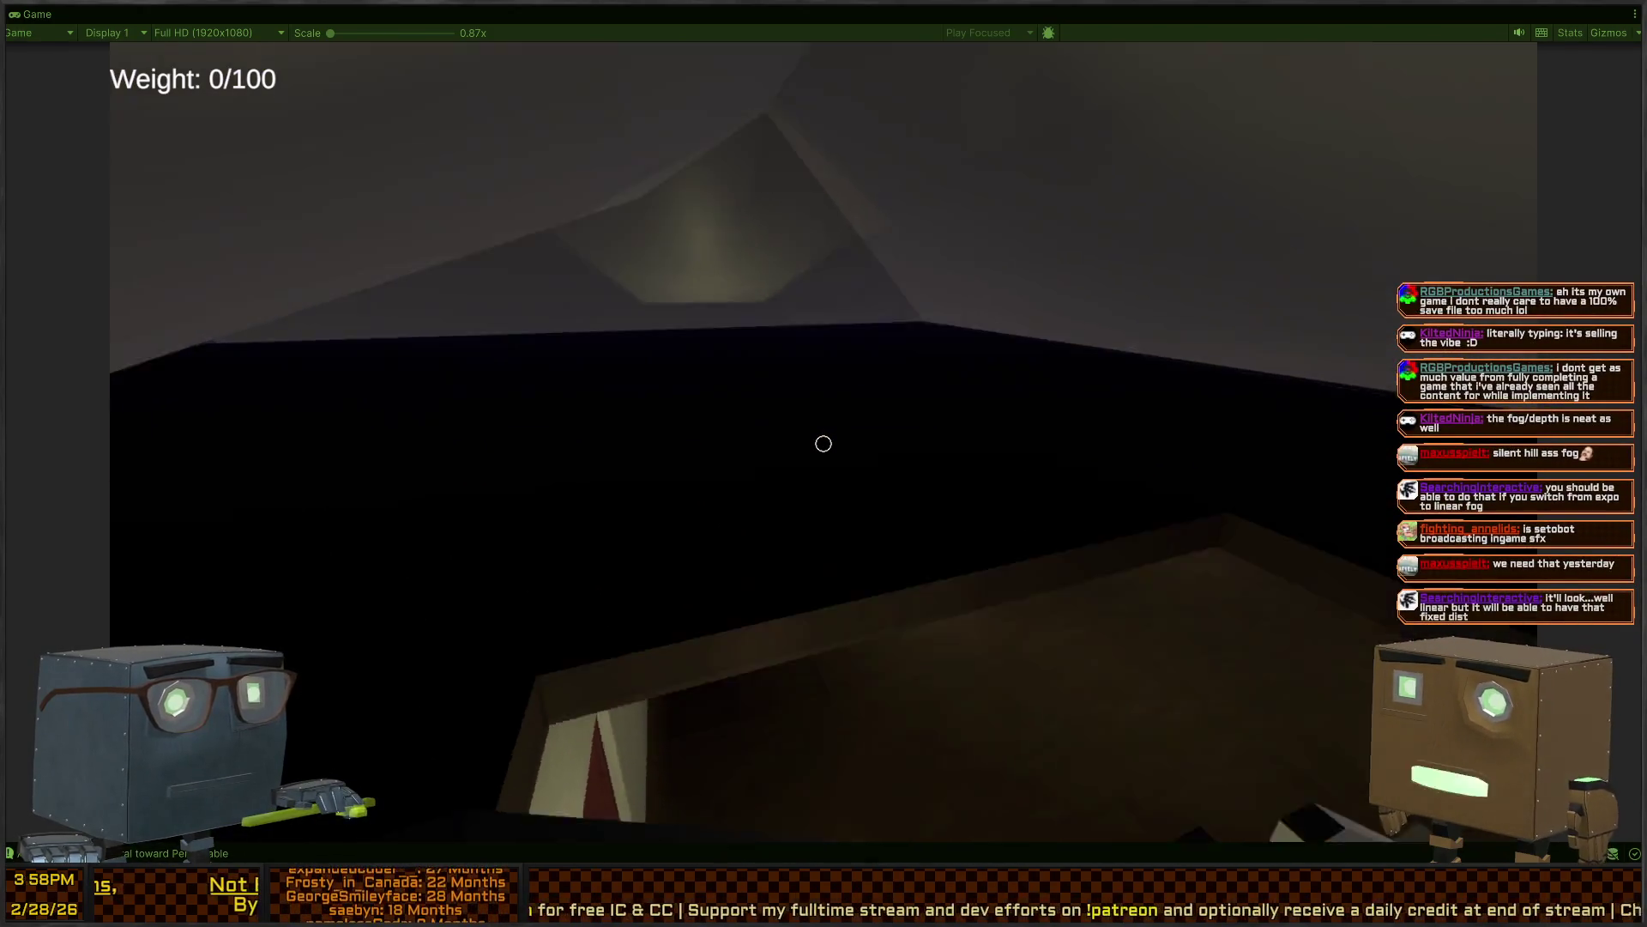
key(w)
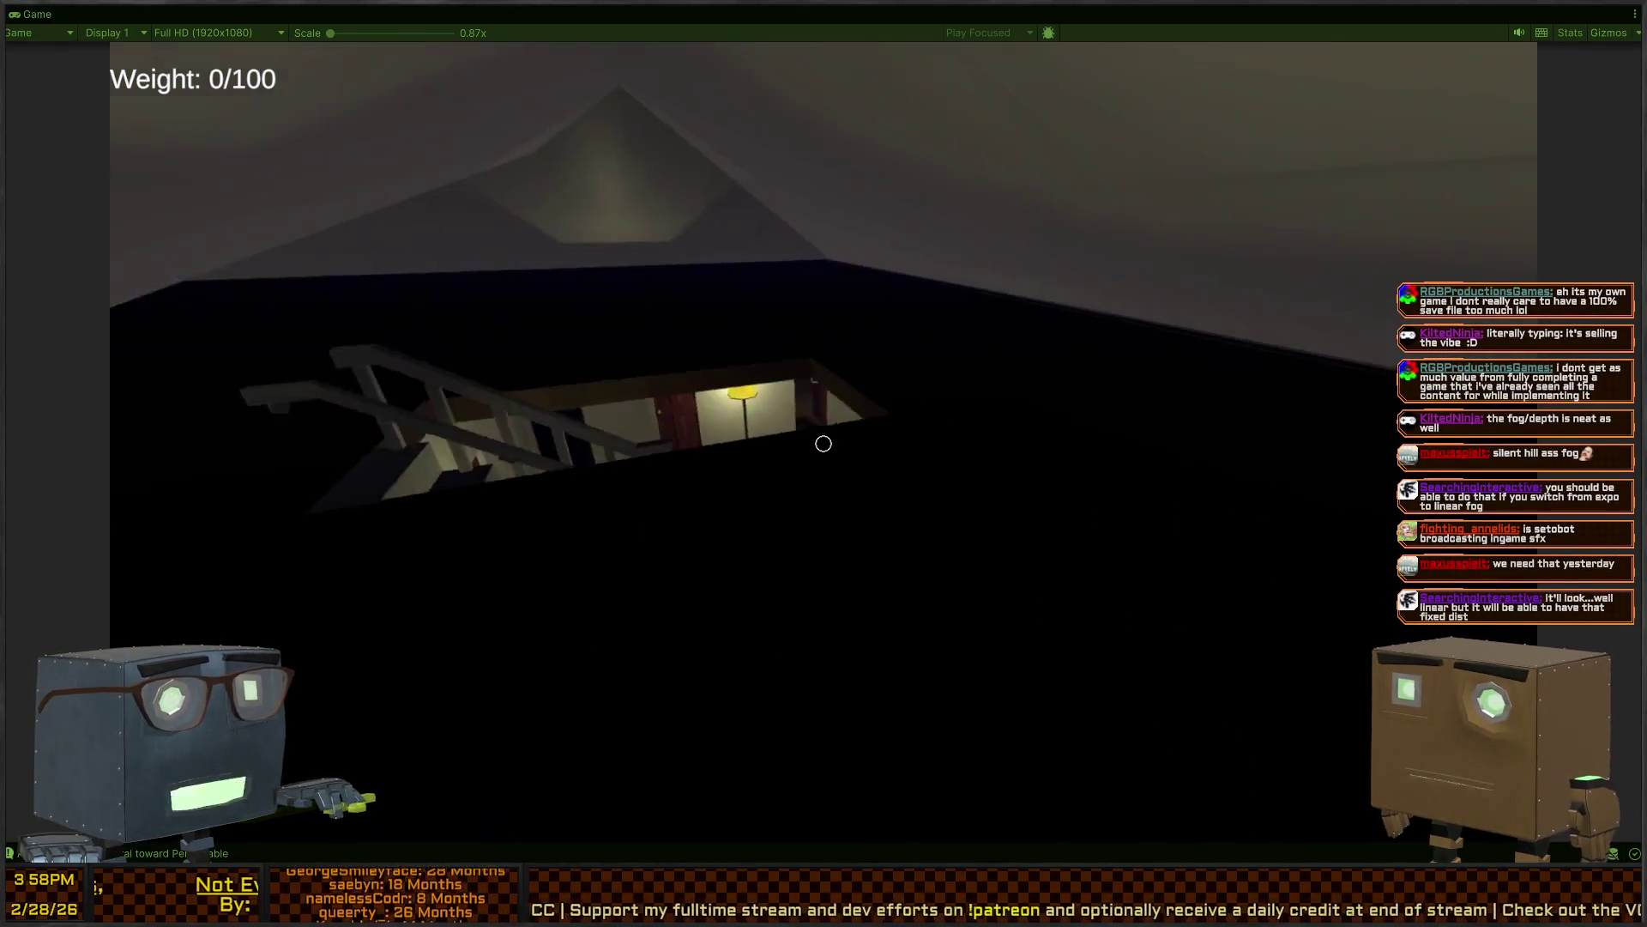
key(w)
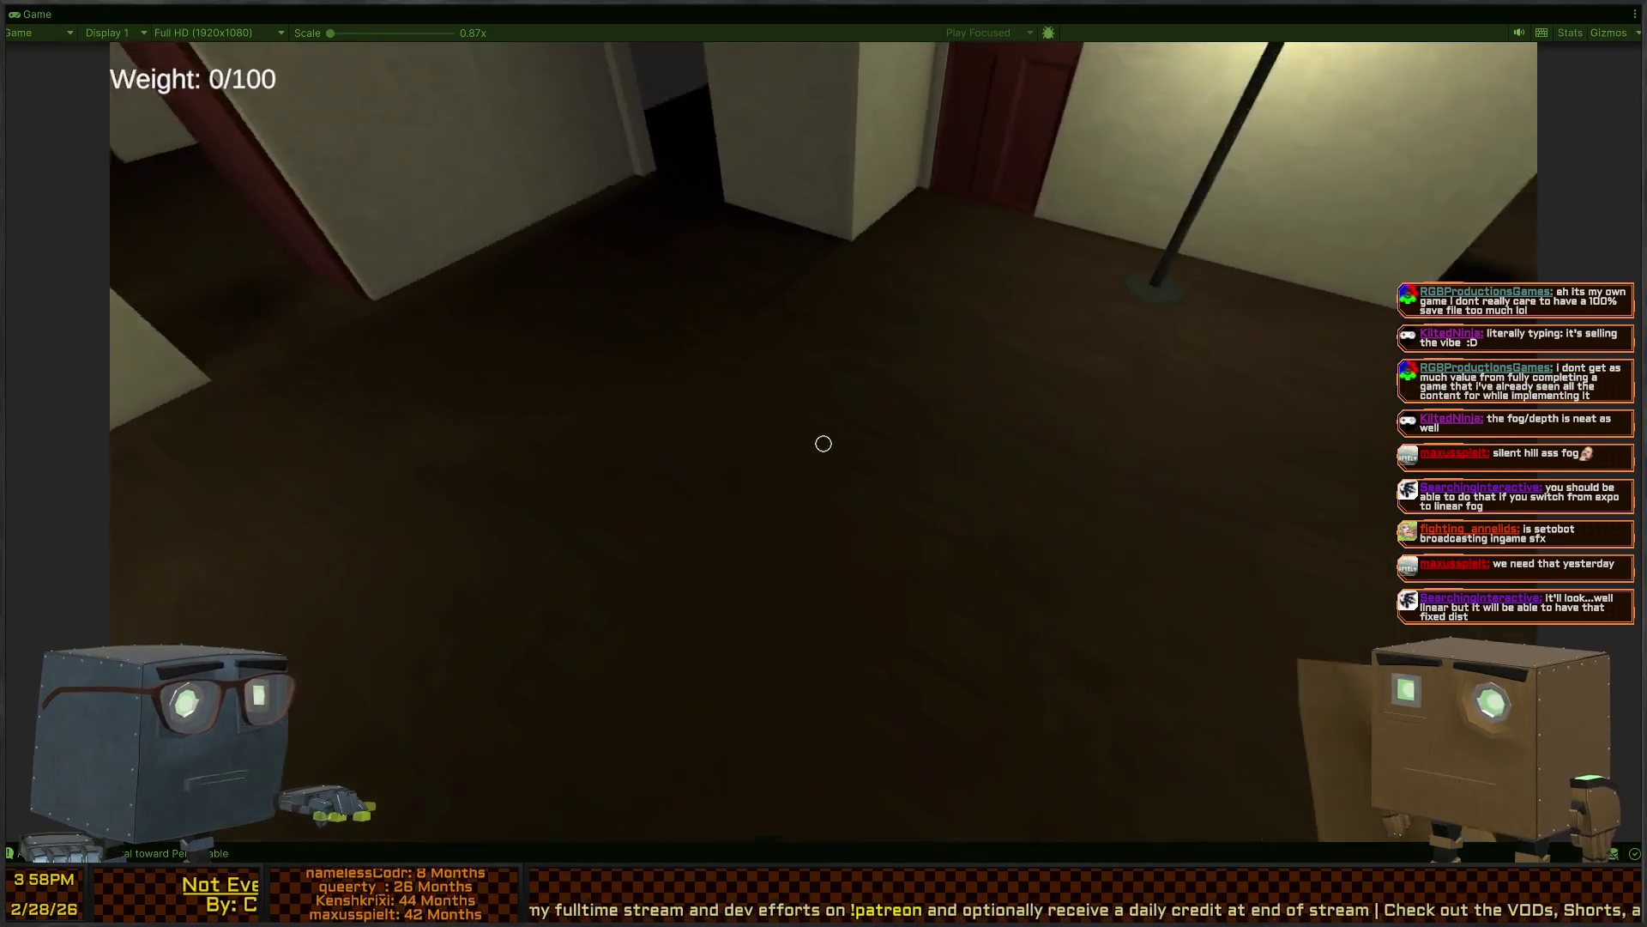
key(w)
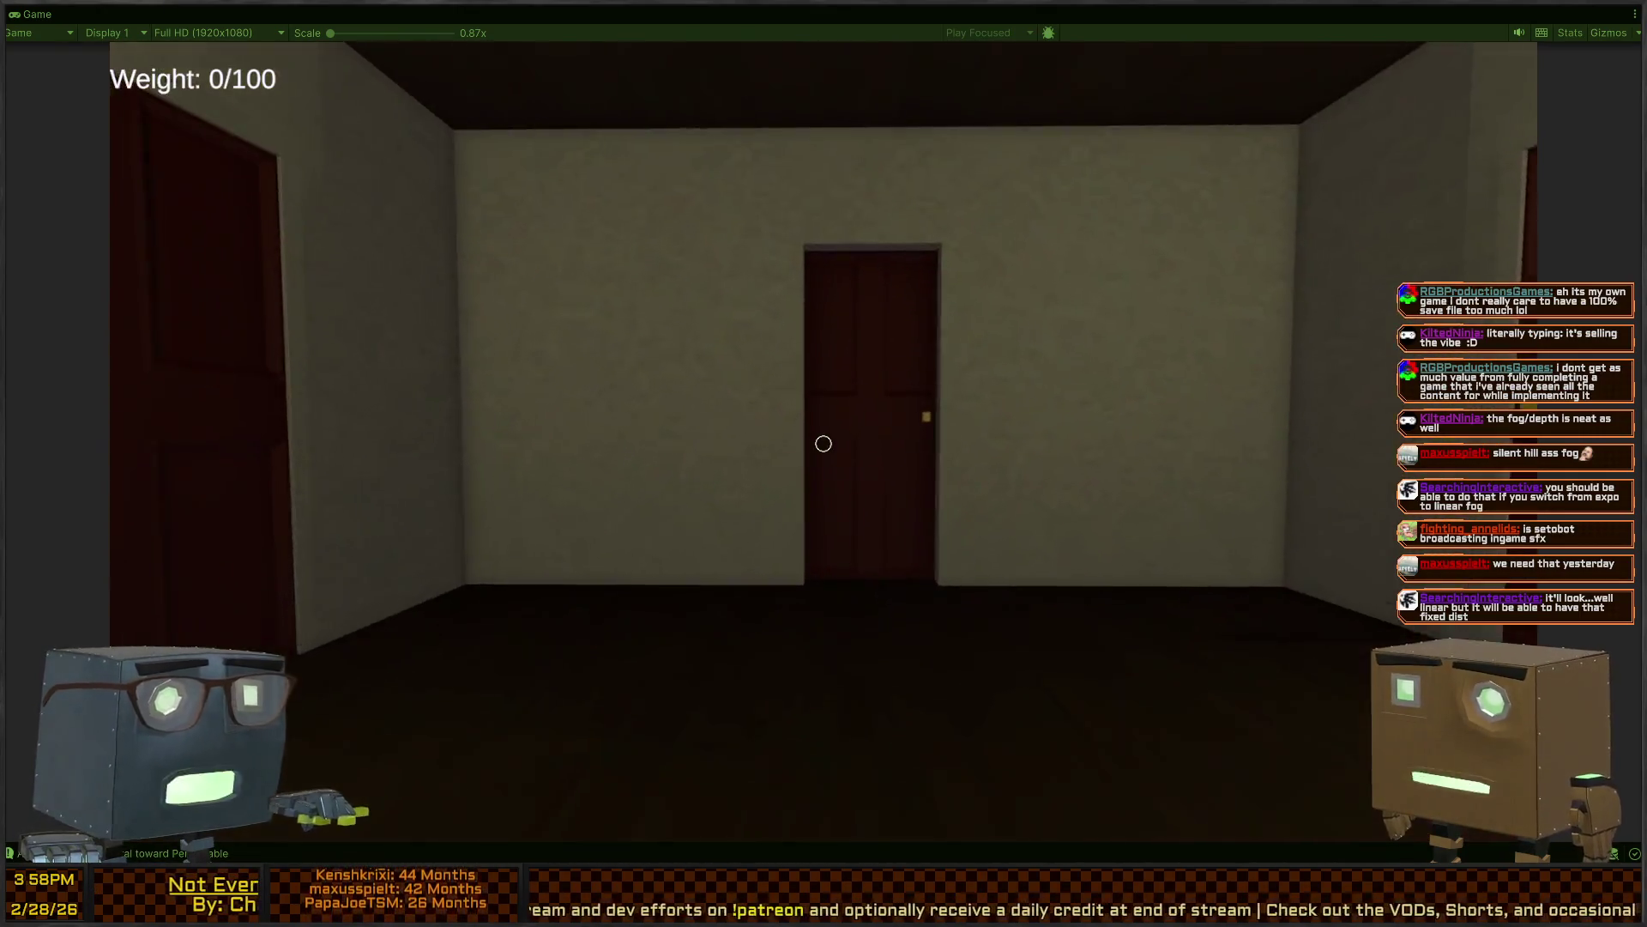
key(w)
key(f)
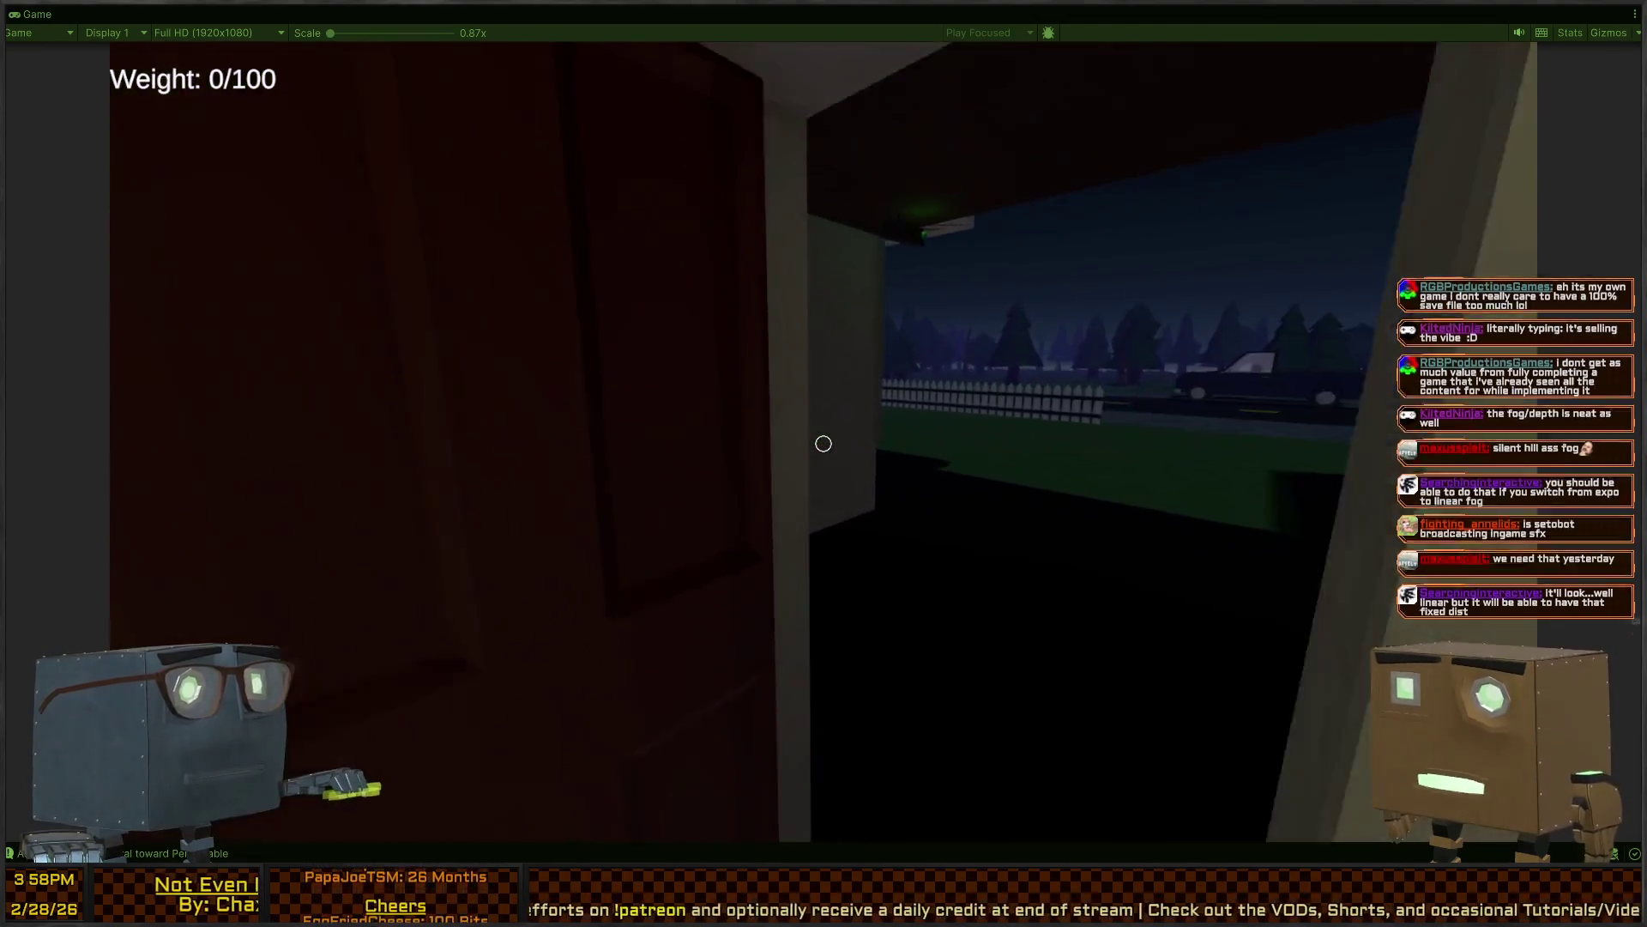
Walk out to the truck on the road, pause the game and restore the full editor layout
key(w)
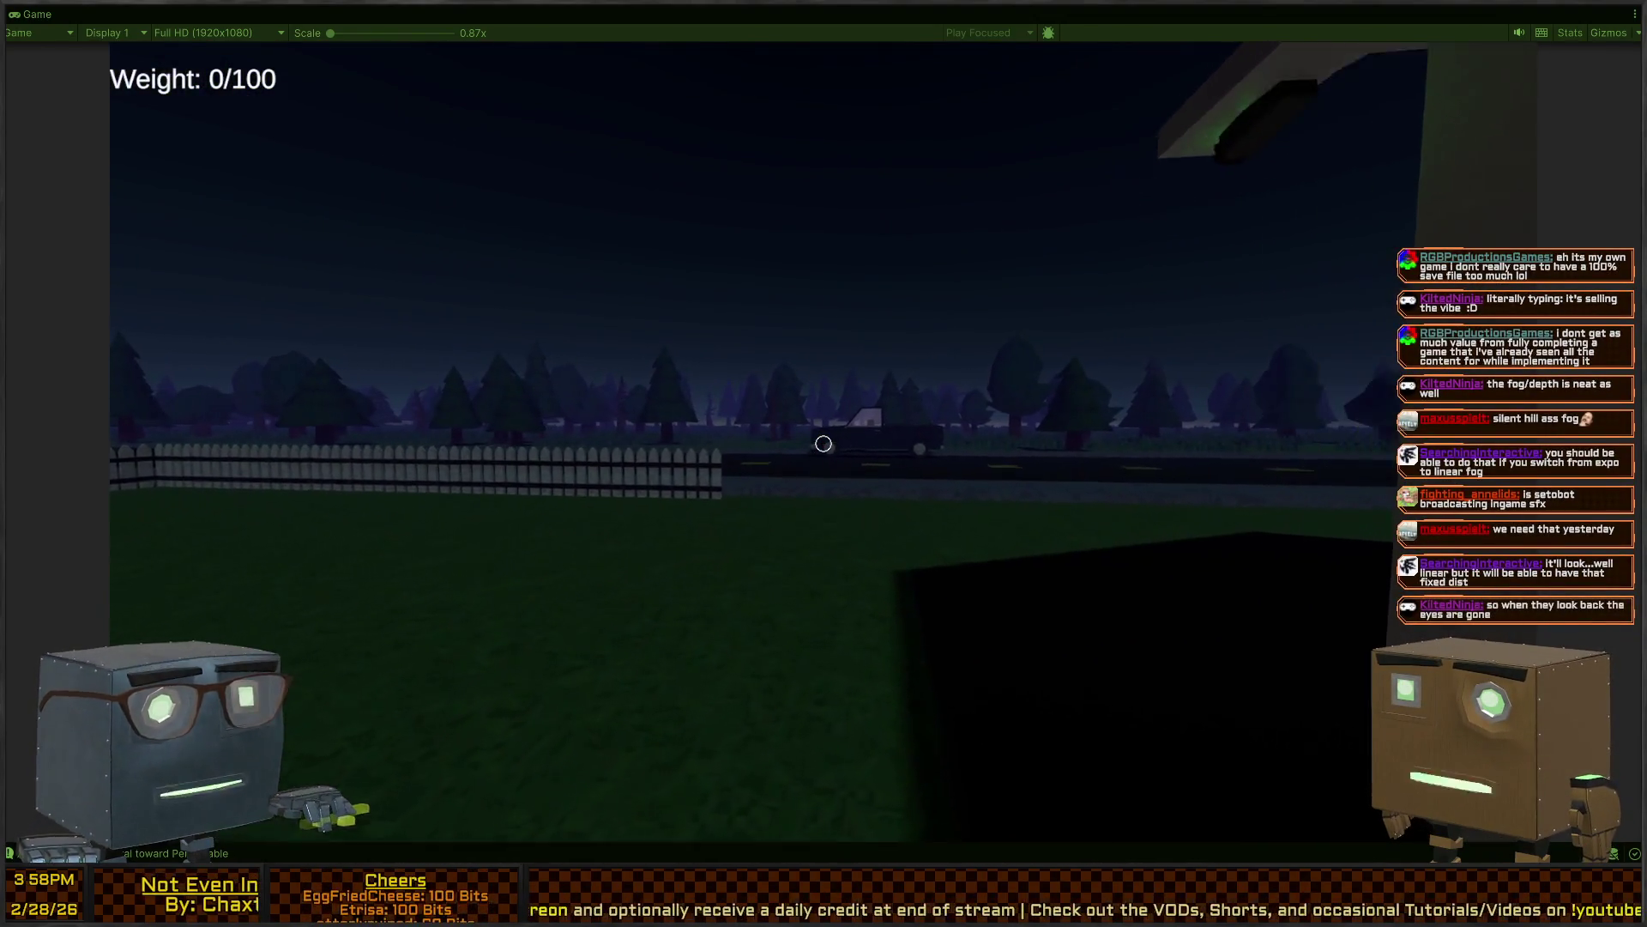
key(w)
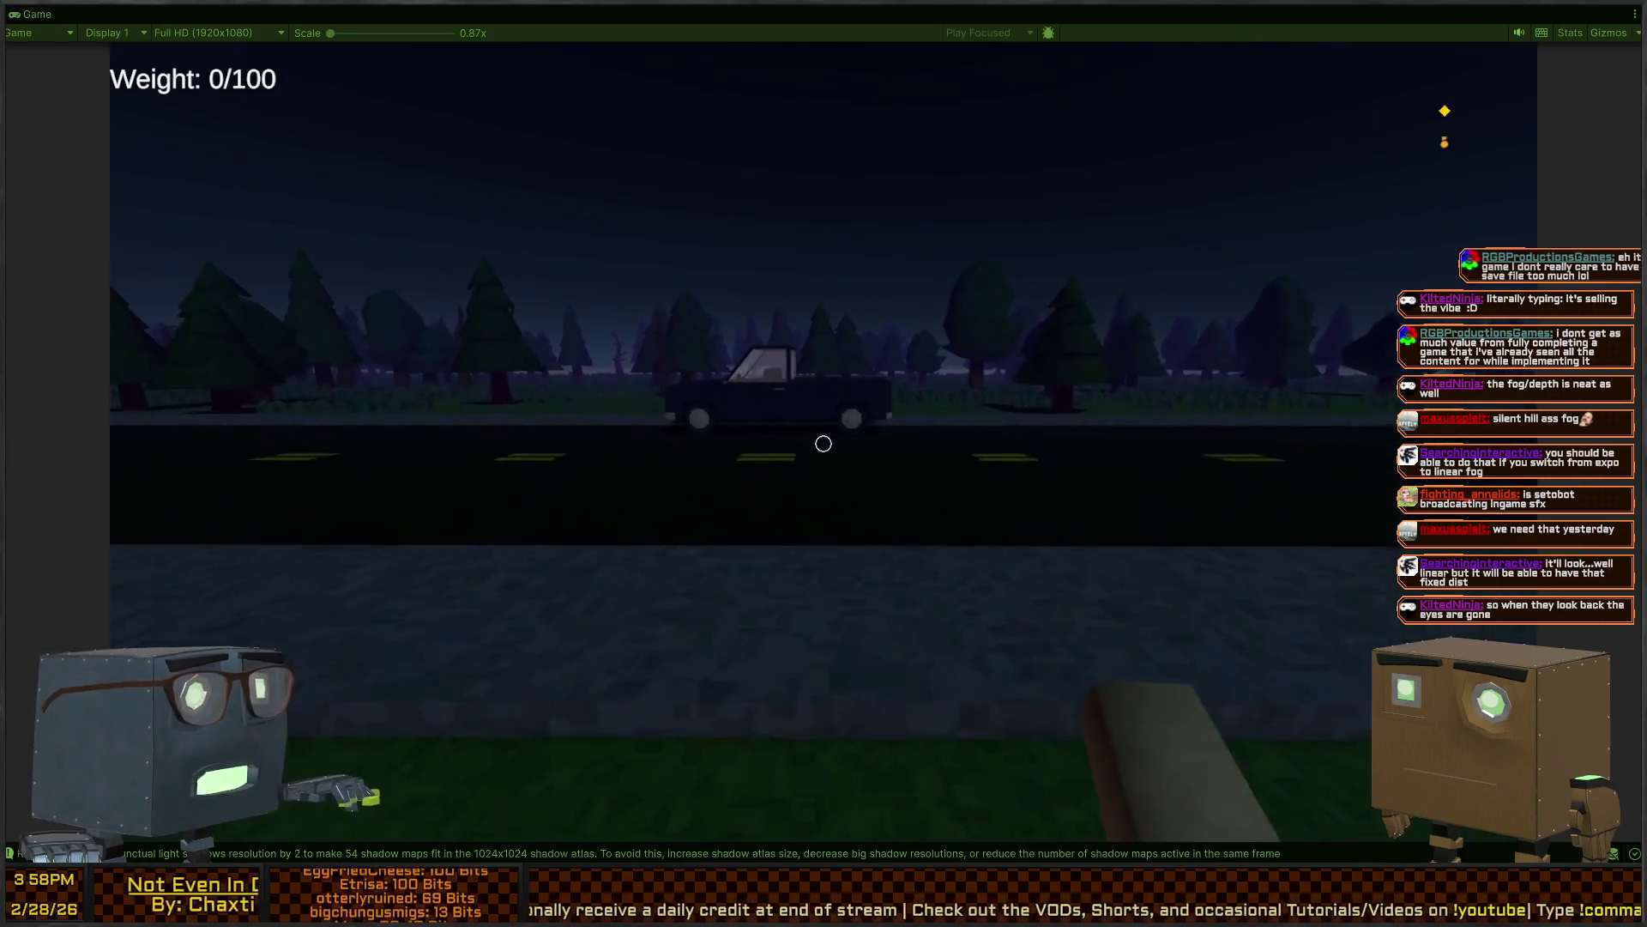
key(w)
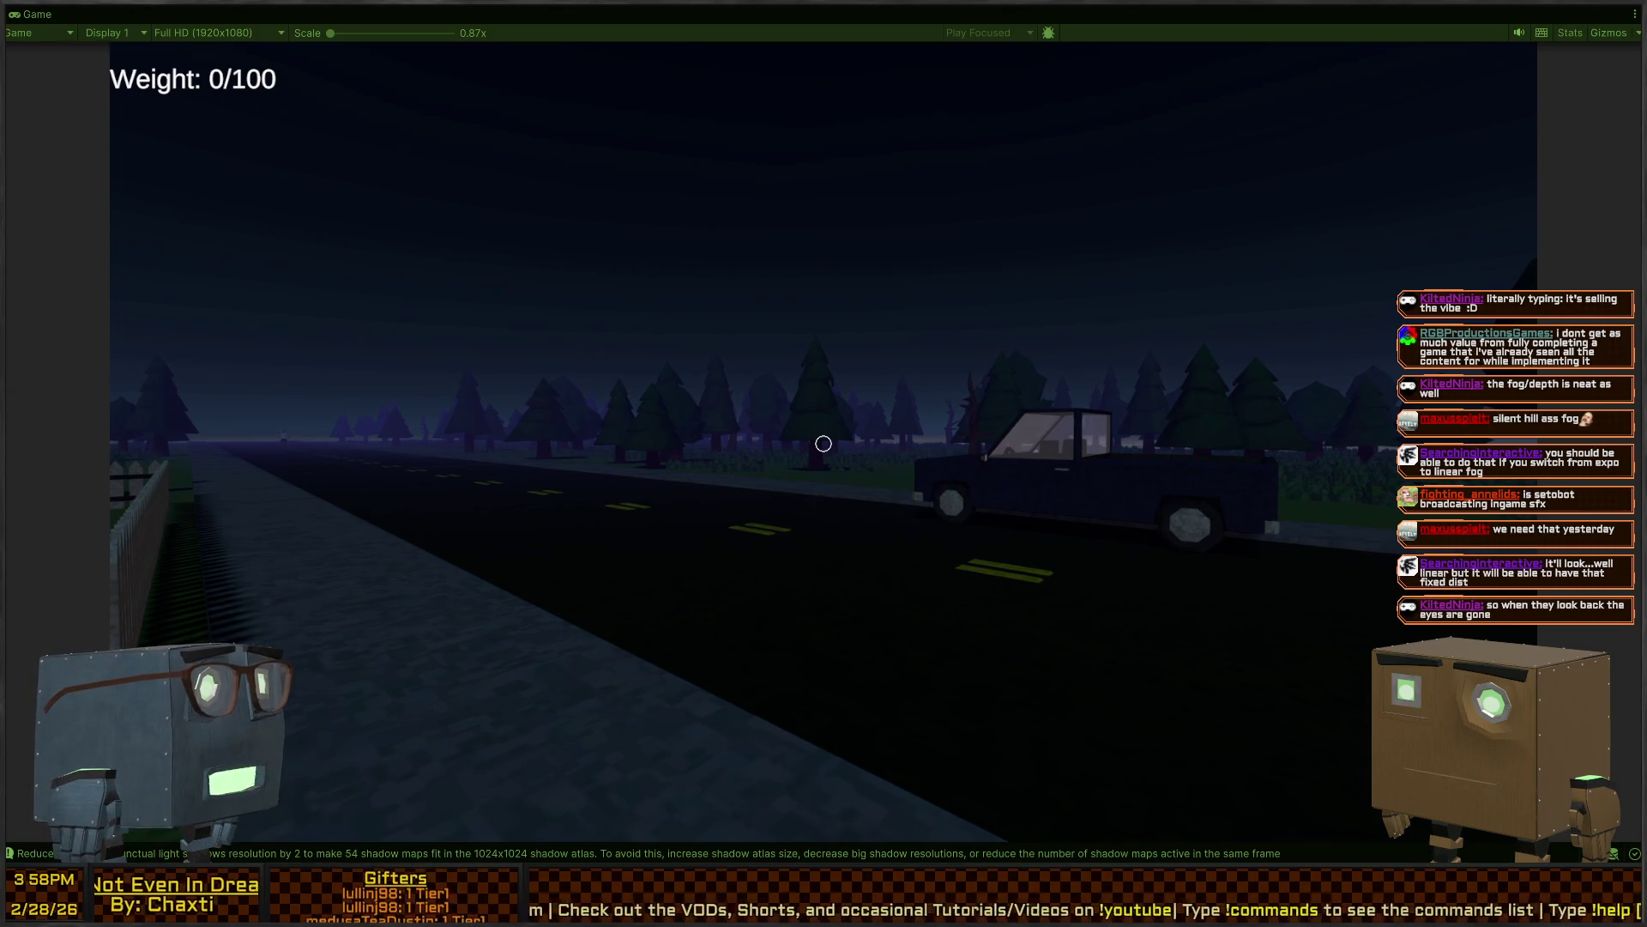
key(w)
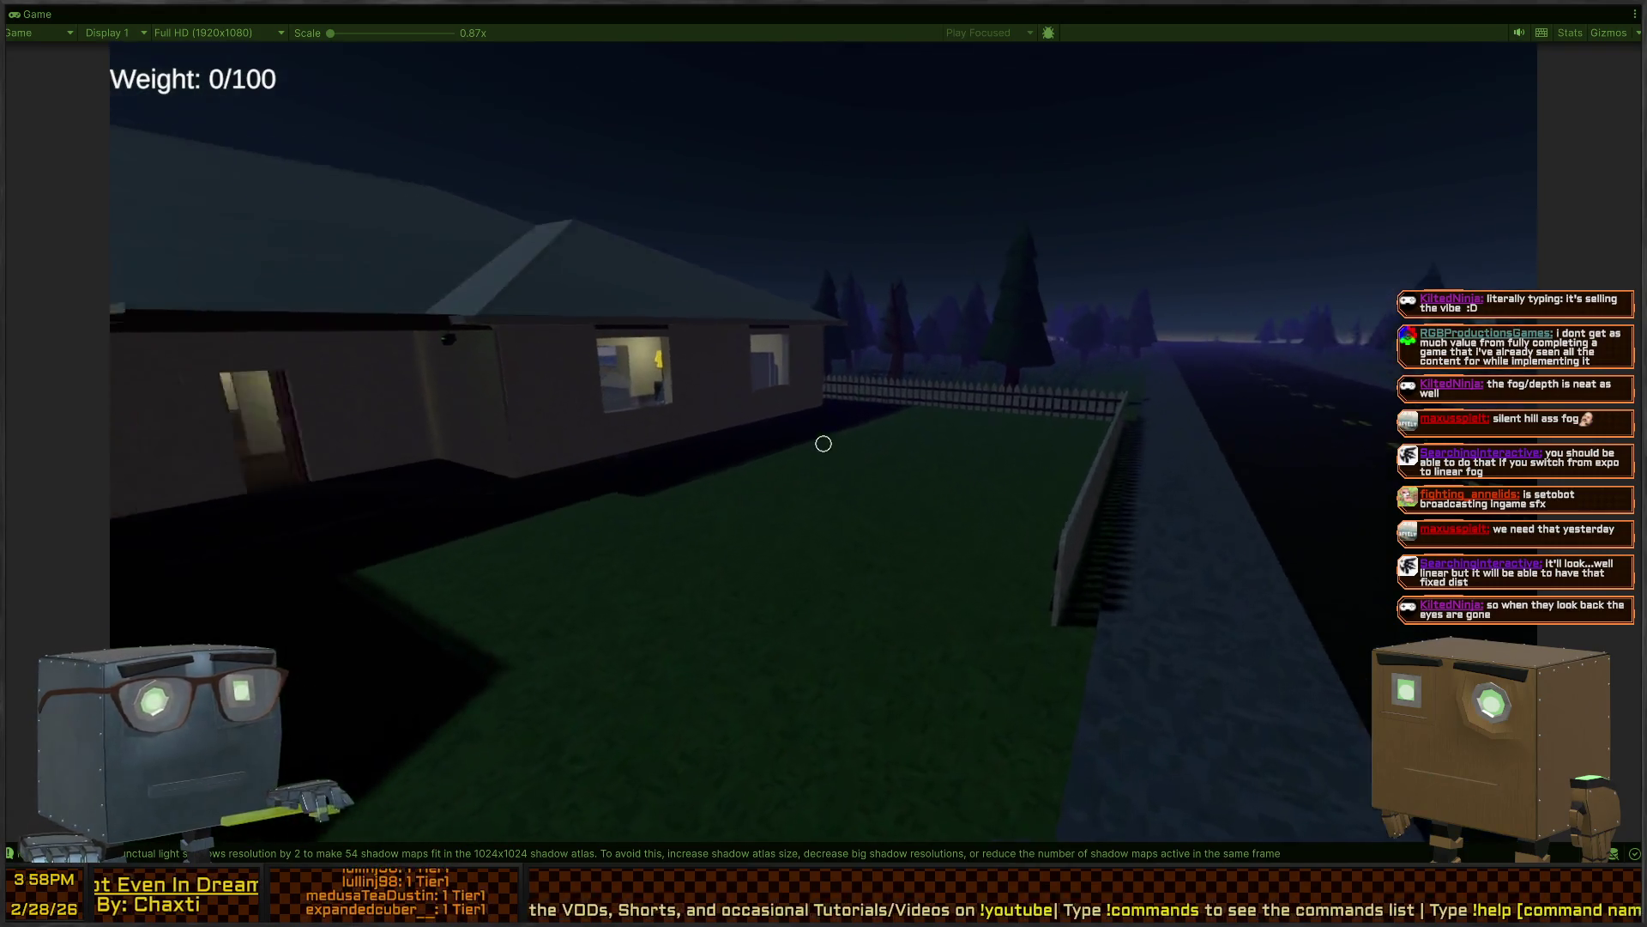
key(d)
key(Escape)
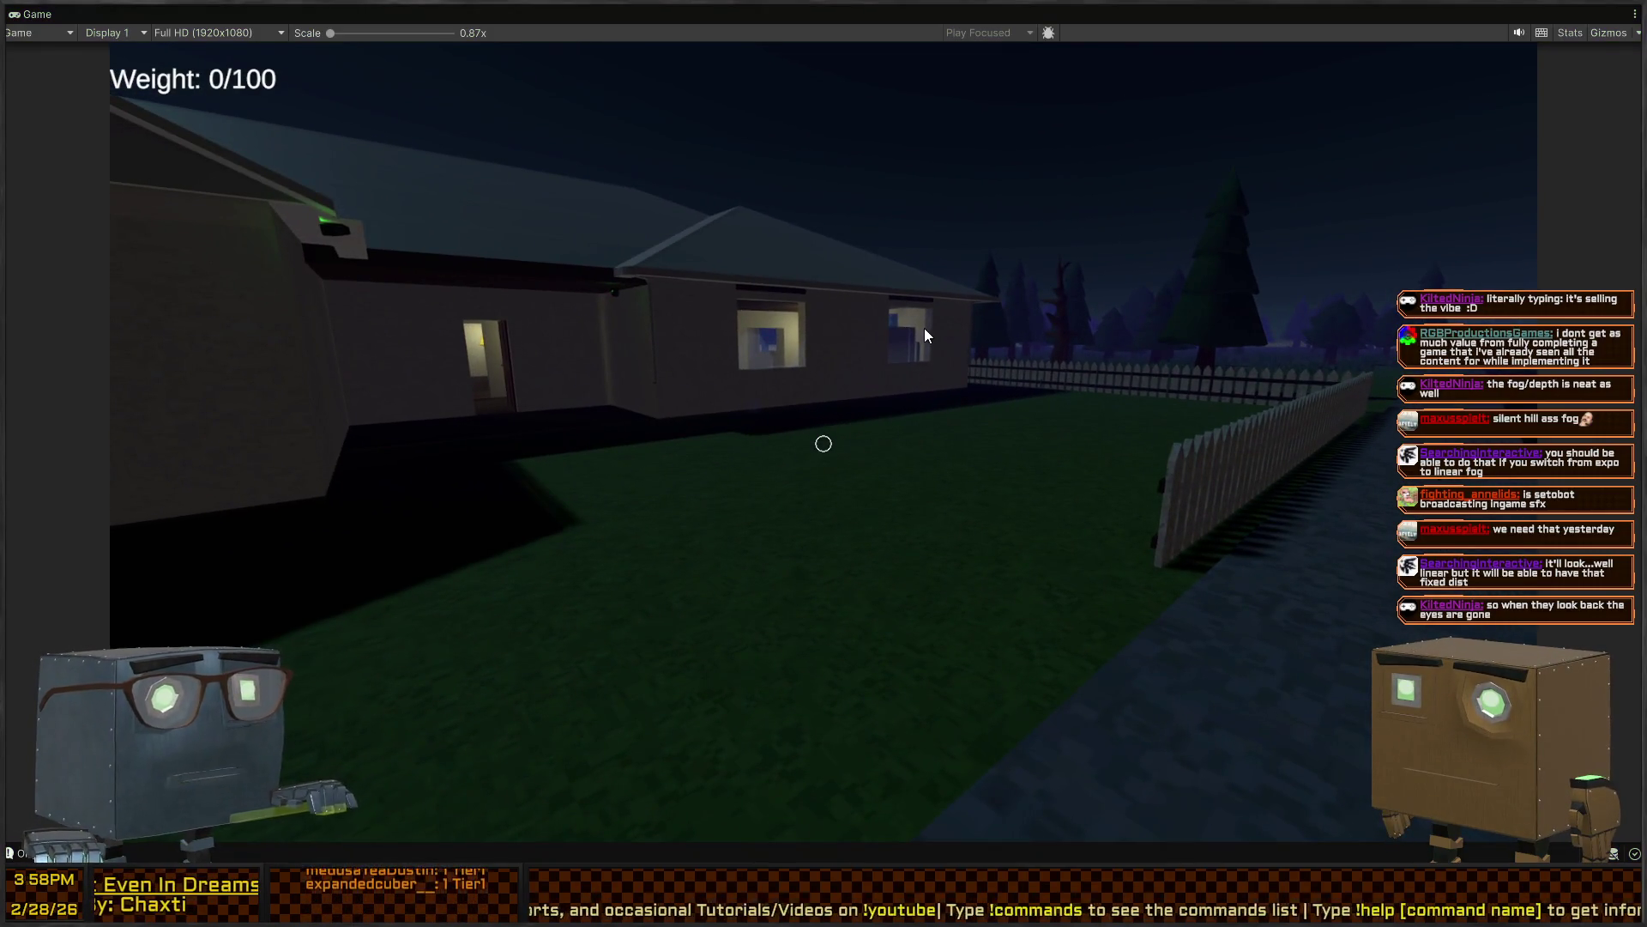
key(Escape)
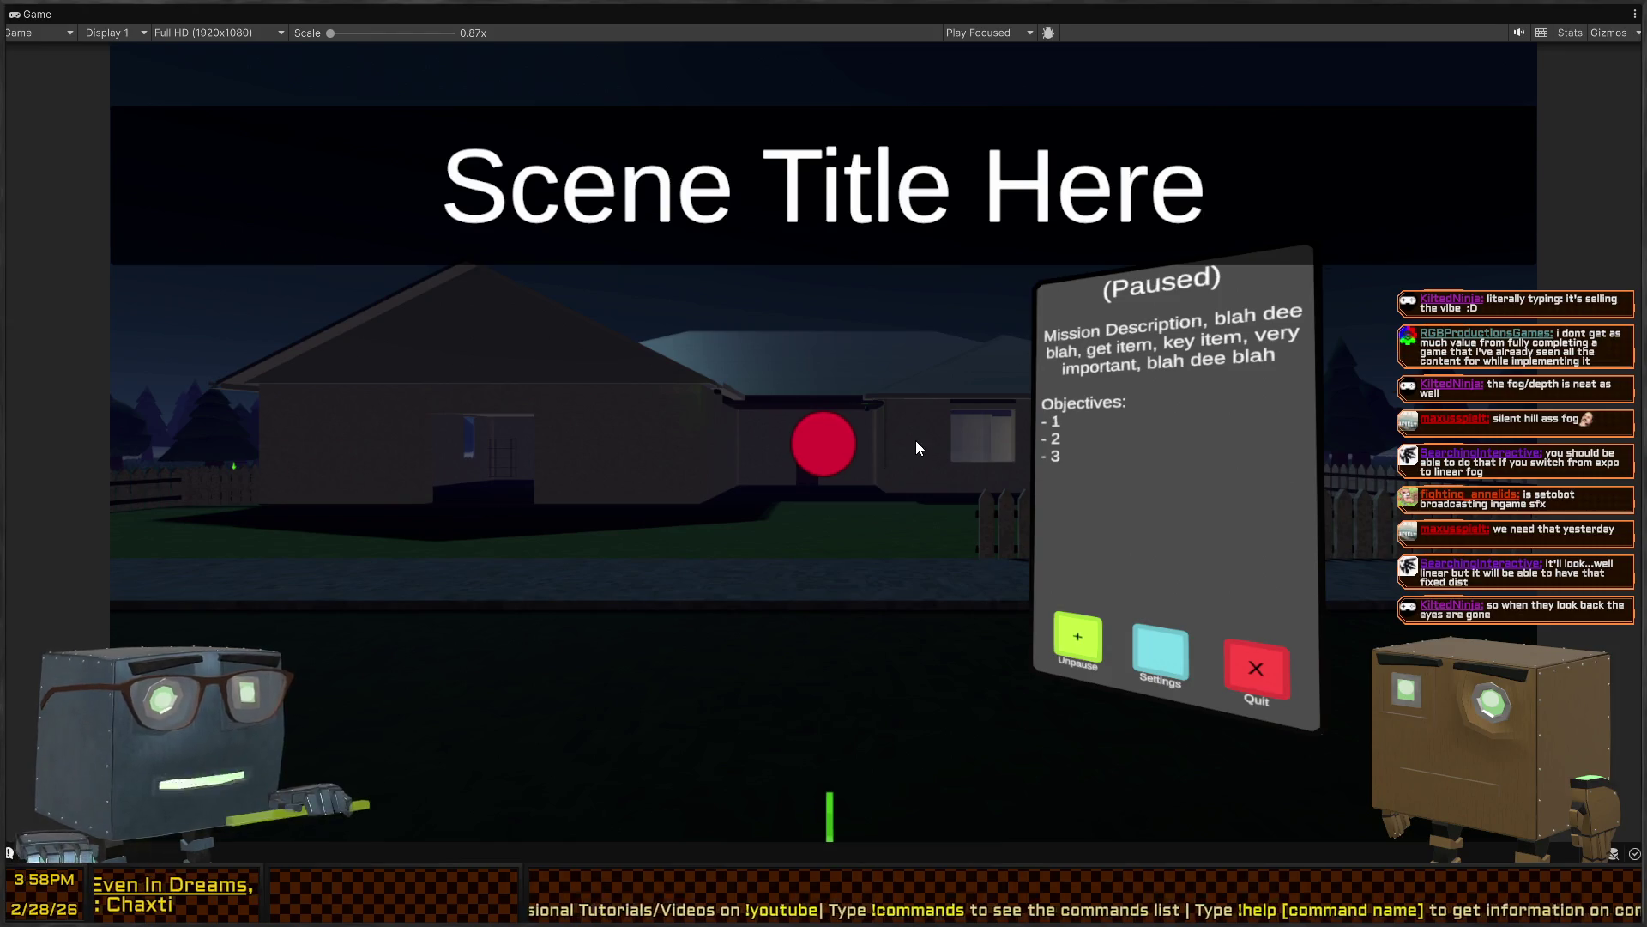
key(shift+space)
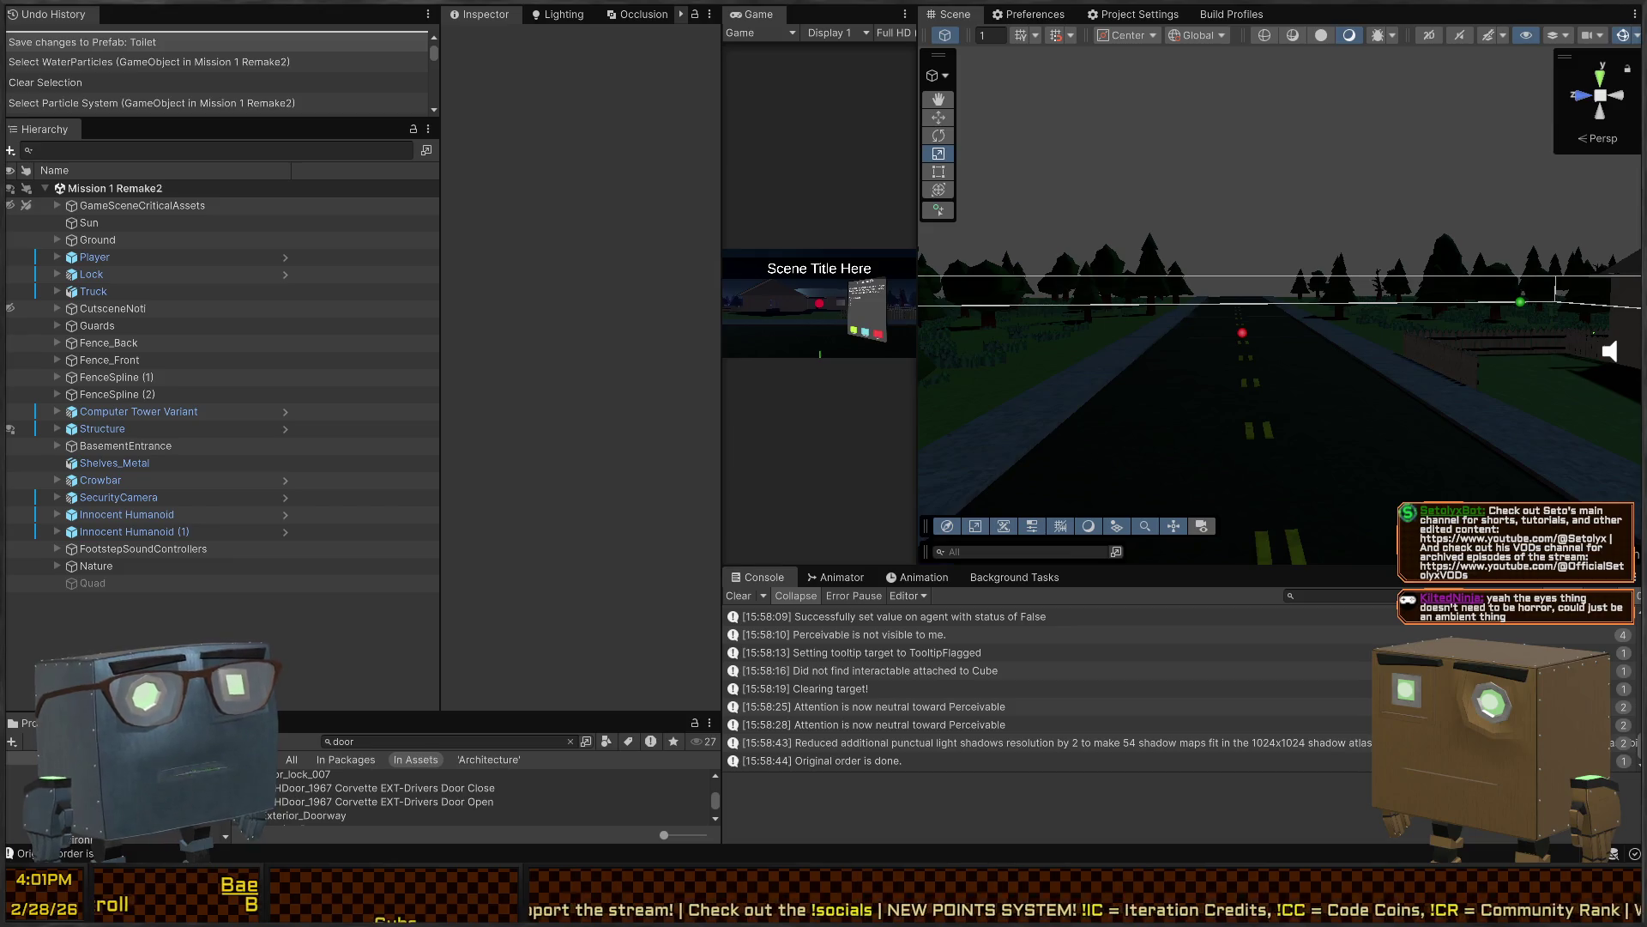
Raise and orbit the Scene camera over the level until it looks down on the truck beside the house
mouse_move(1407, 308)
mouse_down()
mouse_move(1430, 366)
mouse_move(1574, 460)
mouse_move(1219, 309)
mouse_up()
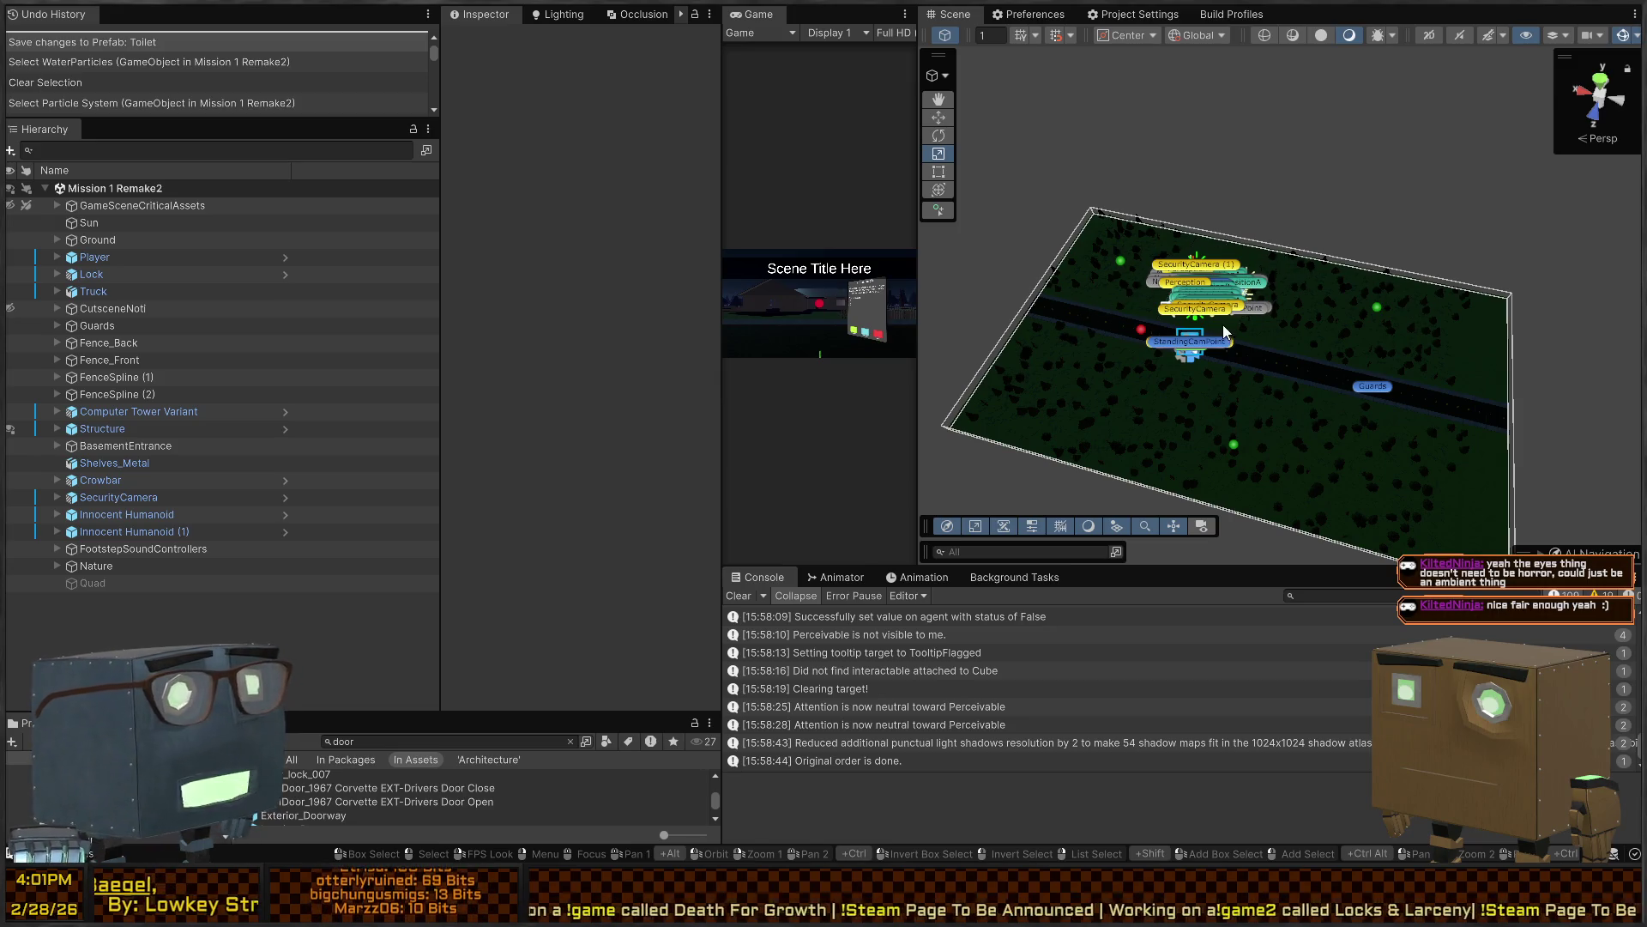
mouse_move(1223, 324)
mouse_down()
mouse_move(1283, 364)
mouse_move(1311, 293)
mouse_move(1169, 241)
mouse_move(1222, 299)
mouse_move(1037, 279)
mouse_move(998, 190)
mouse_move(1405, 194)
mouse_up()
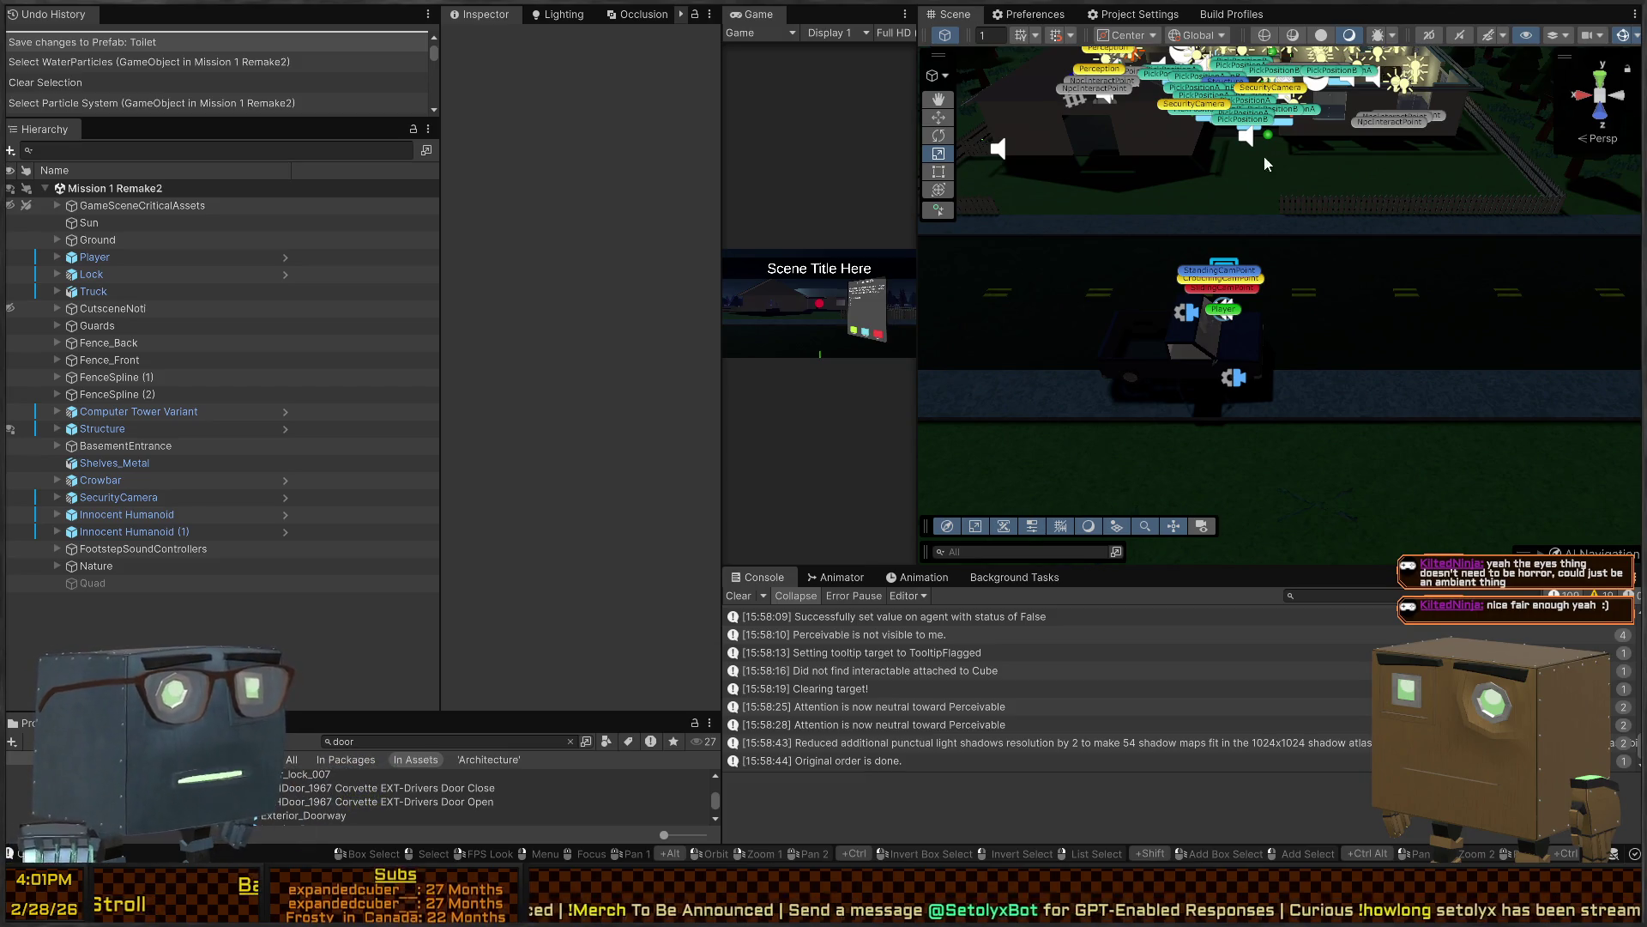
mouse_move(1265, 163)
mouse_down()
mouse_move(1165, 250)
mouse_move(965, 254)
mouse_move(1120, 230)
mouse_move(961, 344)
mouse_up()
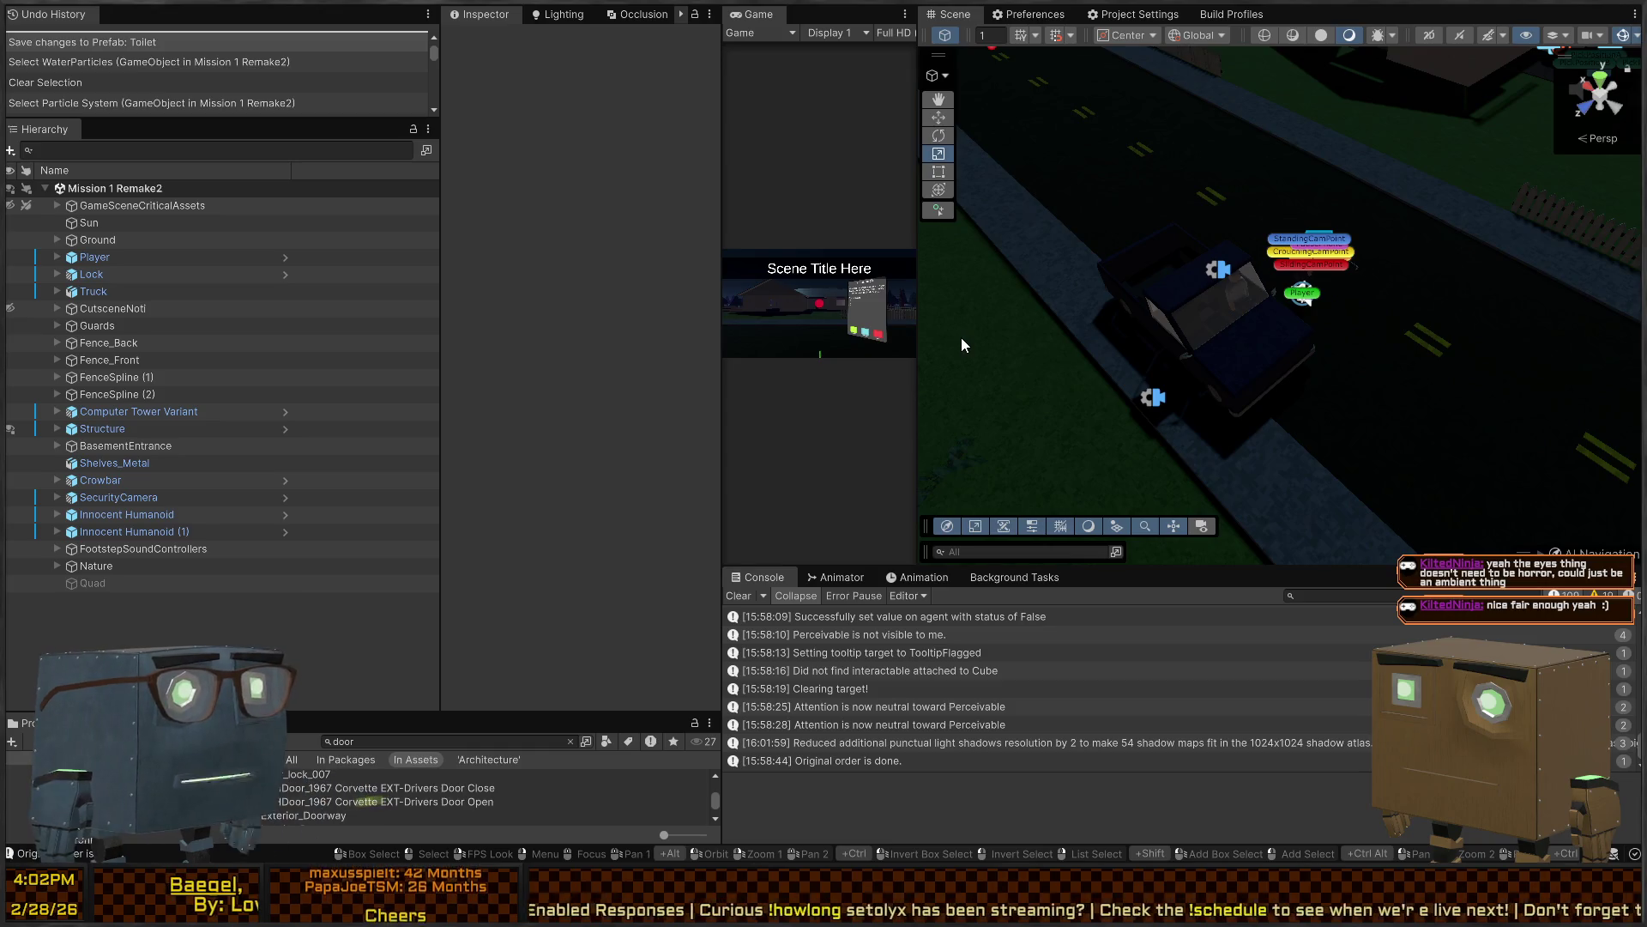